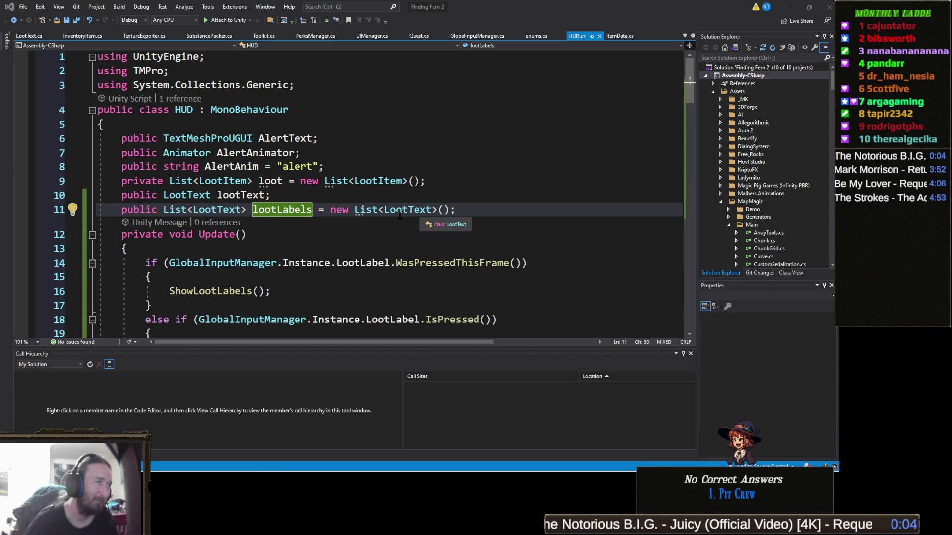
Scroll HUD.cs to ShowLootLabels and bring up the context menu on the lt.Init call at line 35.
{"action": "scroll", "coordinate": [285, 238], "scroll_direction": "down", "scroll_amount": 2}
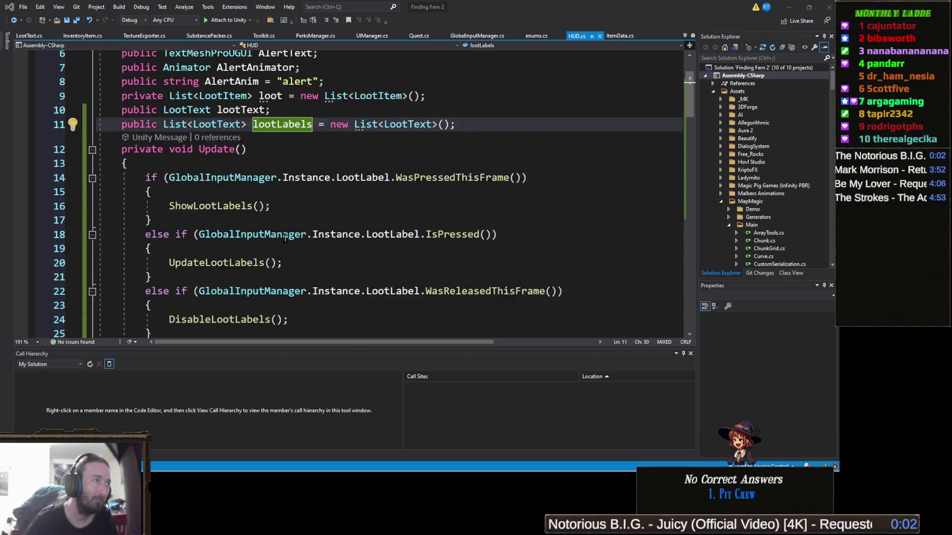
{"action": "scroll", "coordinate": [285, 238], "scroll_direction": "down", "scroll_amount": 1}
{"action": "scroll", "coordinate": [328, 233], "scroll_direction": "up", "scroll_amount": 2}
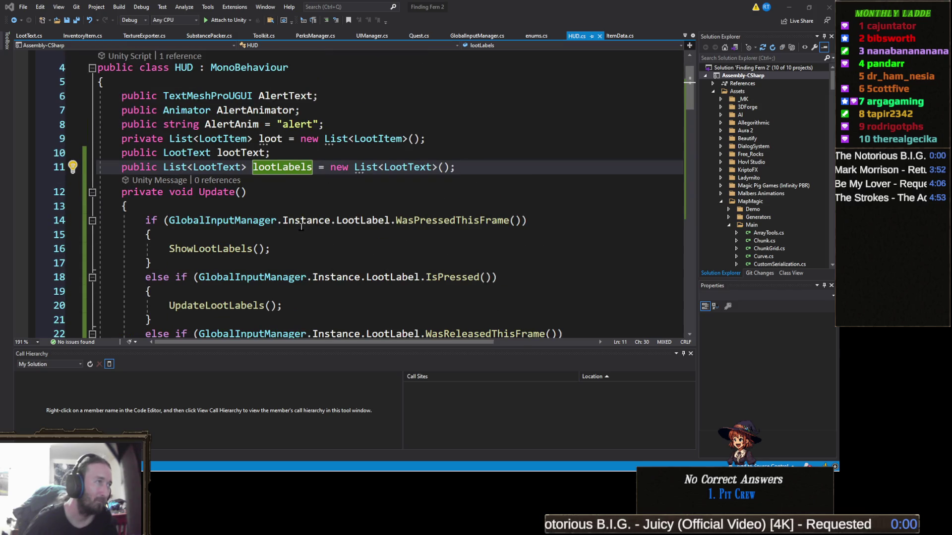
{"action": "scroll", "coordinate": [301, 226], "scroll_direction": "down", "scroll_amount": 1}
{"action": "scroll", "coordinate": [300, 224], "scroll_direction": "down", "scroll_amount": 1}
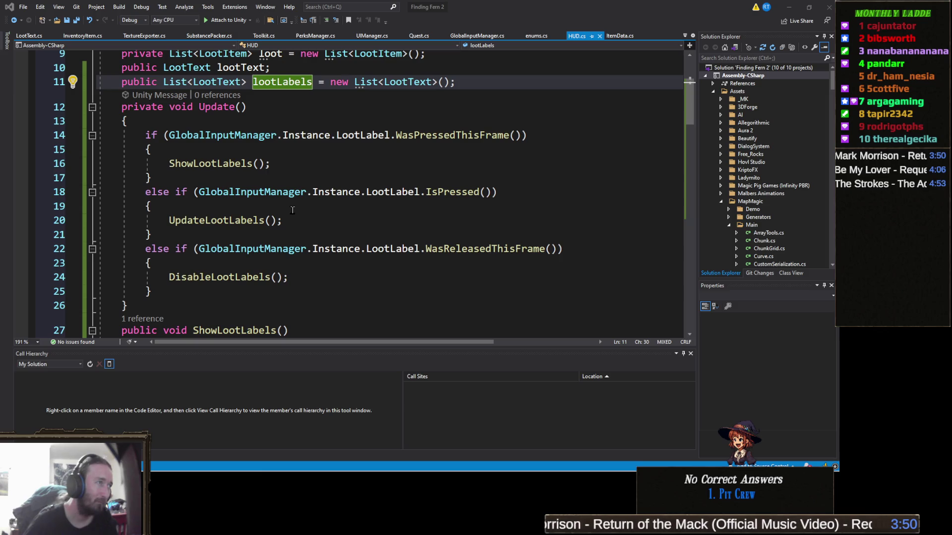
{"action": "scroll", "coordinate": [287, 172], "scroll_direction": "down", "scroll_amount": 6}
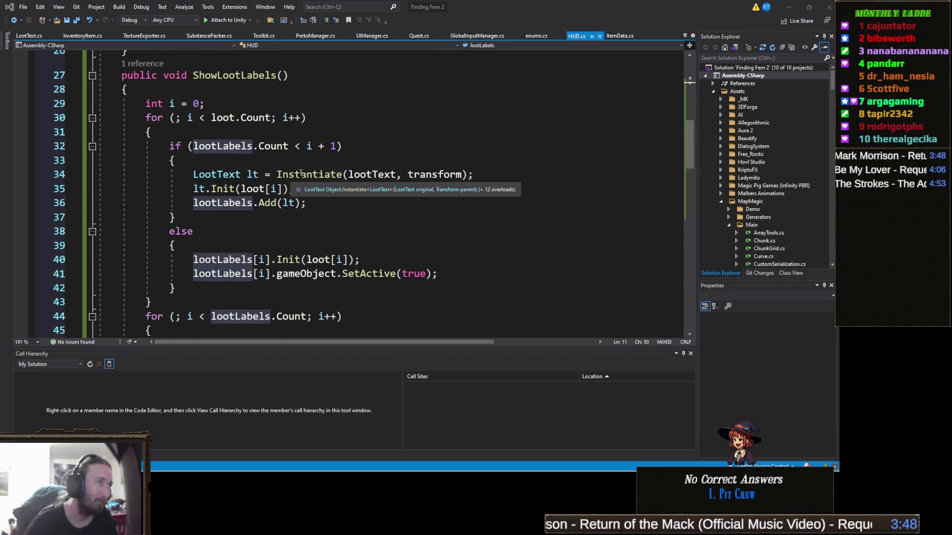
{"action": "left_click", "coordinate": [322, 194]}
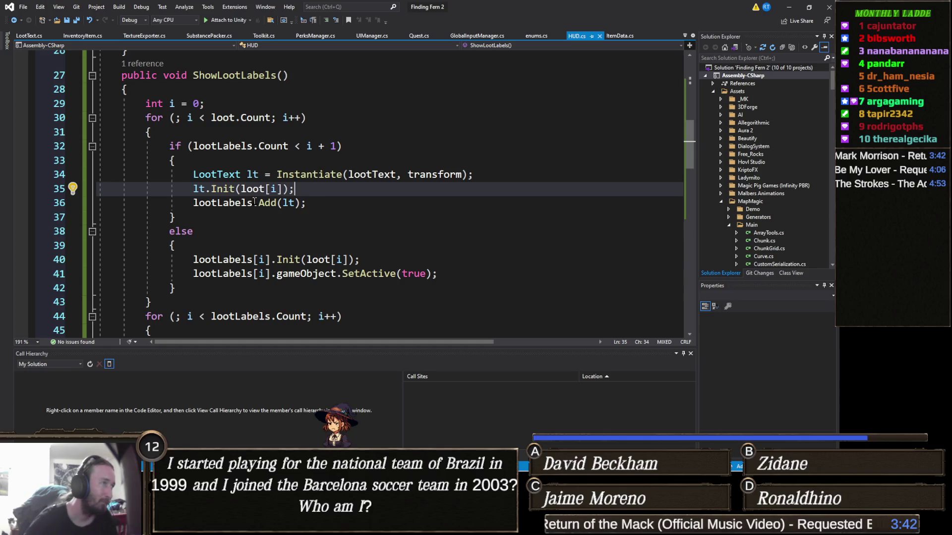
{"action": "right_click", "coordinate": [229, 188]}
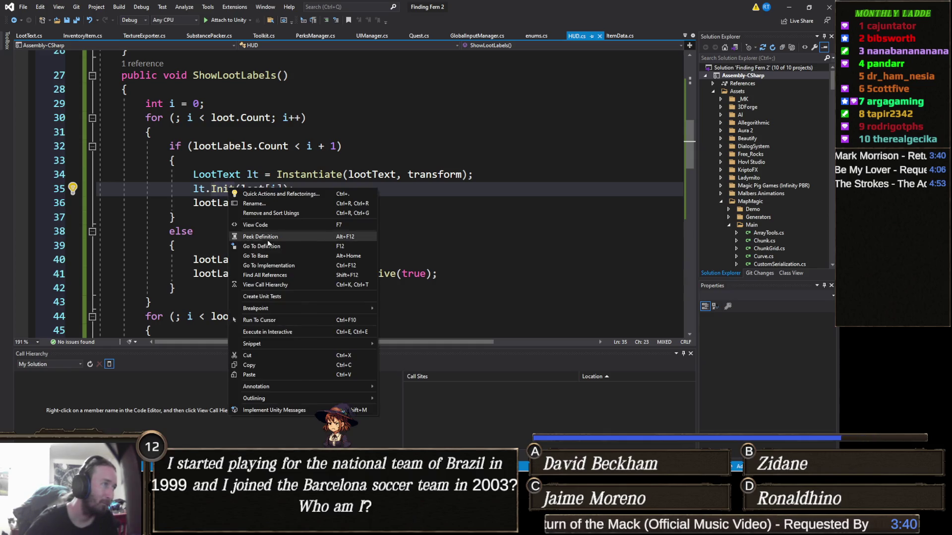
Go to Init's definition in LootText.cs and start a new line 'labelText.color = UIManager' after line 11.
{"action": "left_click", "coordinate": [270, 246]}
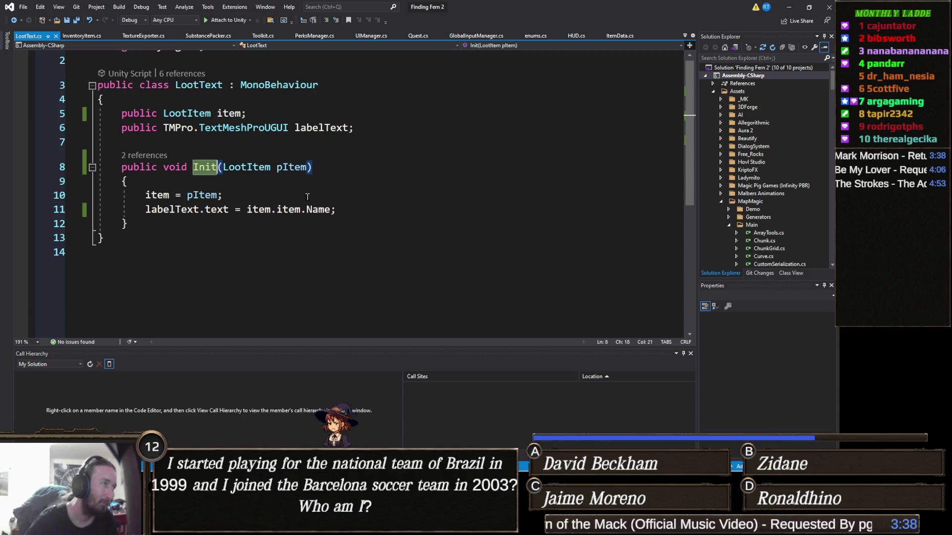
{"action": "left_click", "coordinate": [449, 210]}
{"action": "key", "text": "Return"}
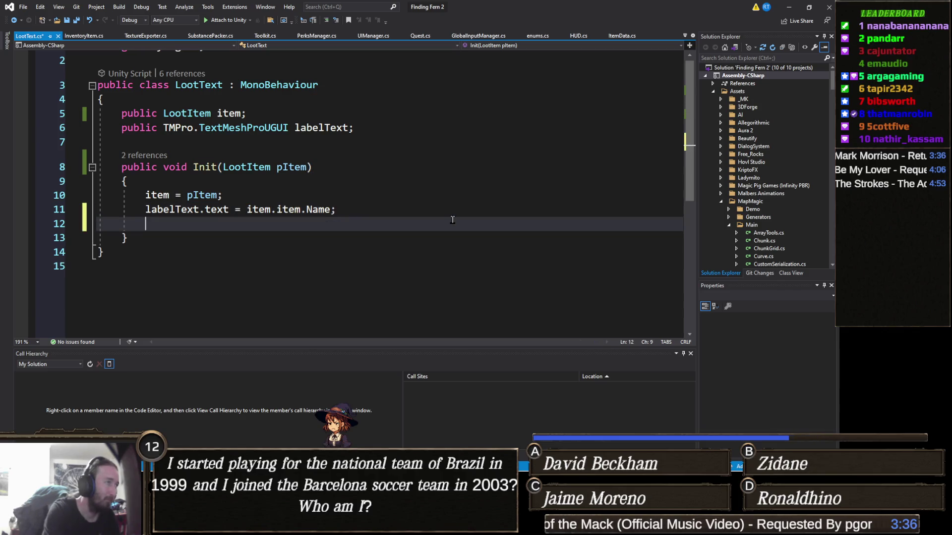
{"action": "type", "text": "labelText.color = "}
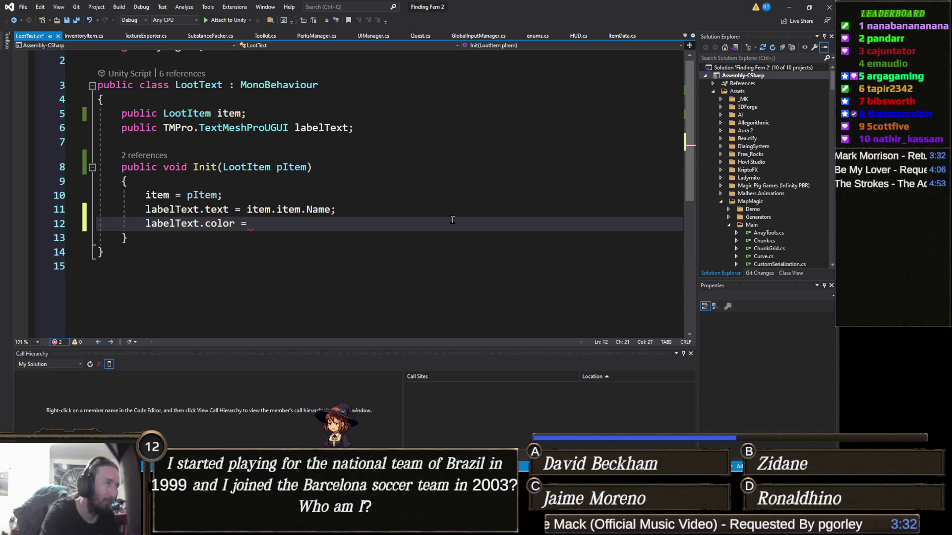
{"action": "type", "text": "U"}
{"action": "key", "text": "BackSpace"}
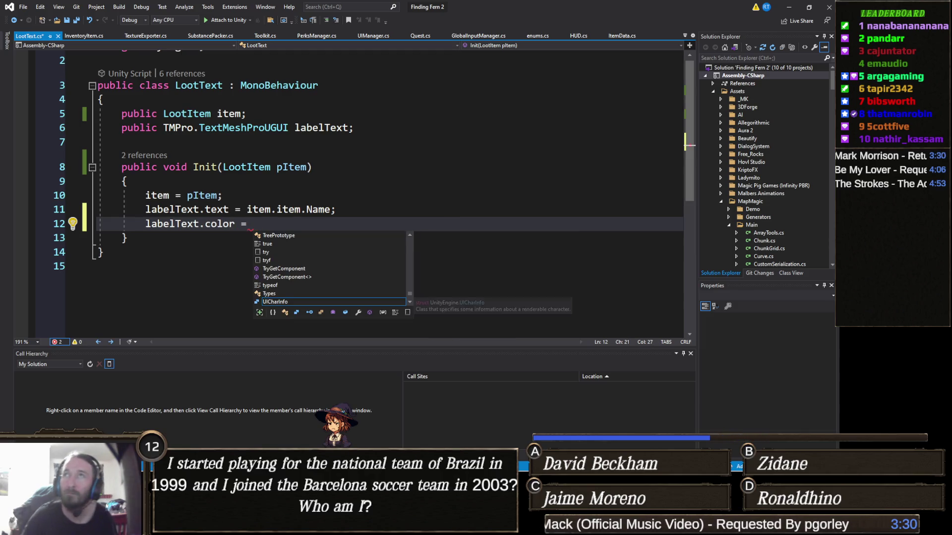
{"action": "key", "text": "alt+Tab"}
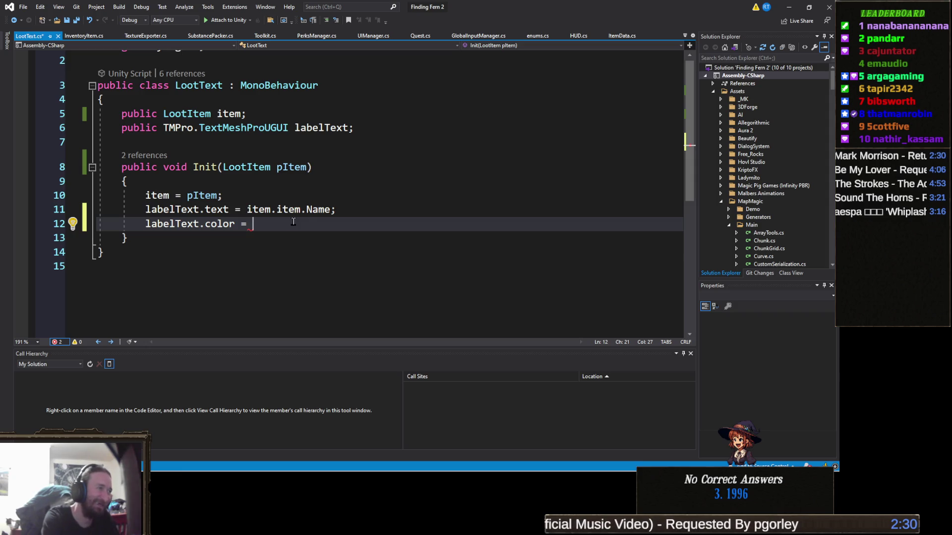
{"action": "type", "text": "UIManager"}
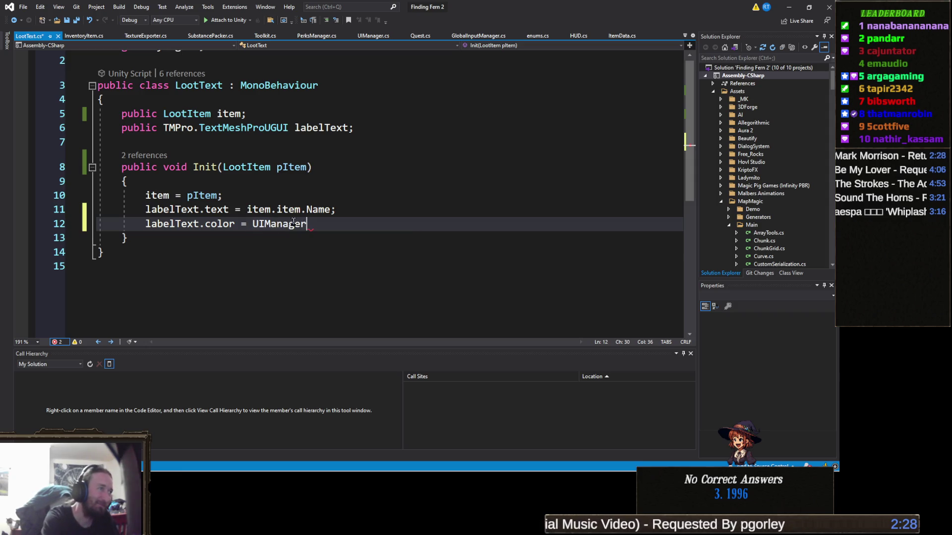
{"action": "type", "text": ".color"}
Complete line 12 as labelText.color = UIManager.Instance.lootColors[item.item.rarity].
{"action": "key", "text": "BackSpace"}
{"action": "key", "text": "BackSpace"}
{"action": "key", "text": "BackSpace"}
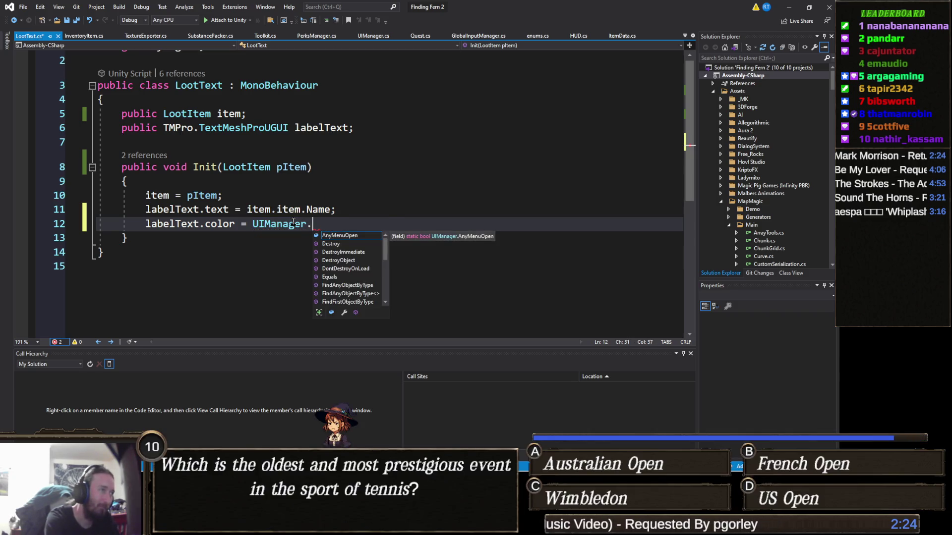
{"action": "type", "text": "Instance/c"}
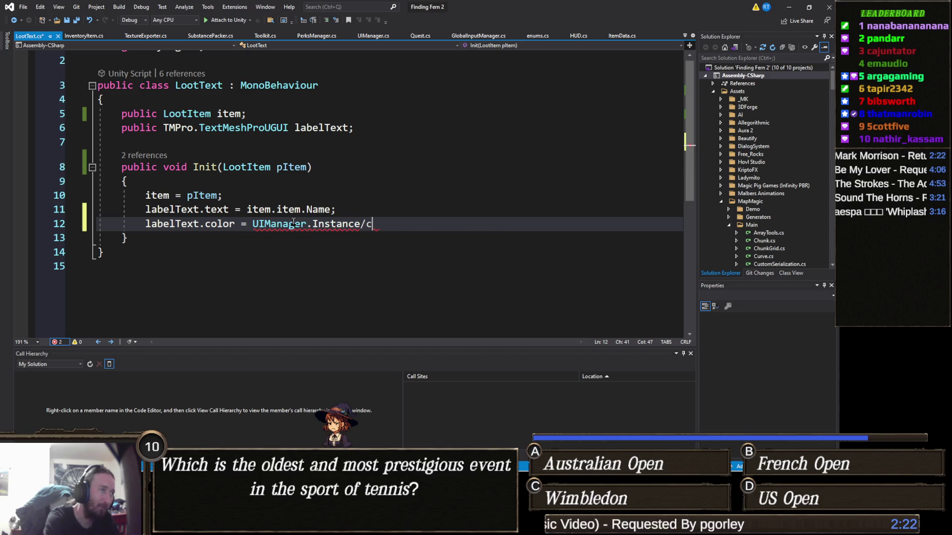
{"action": "key", "text": "BackSpace"}
{"action": "key", "text": "BackSpace"}
{"action": "type", "text": ".color"}
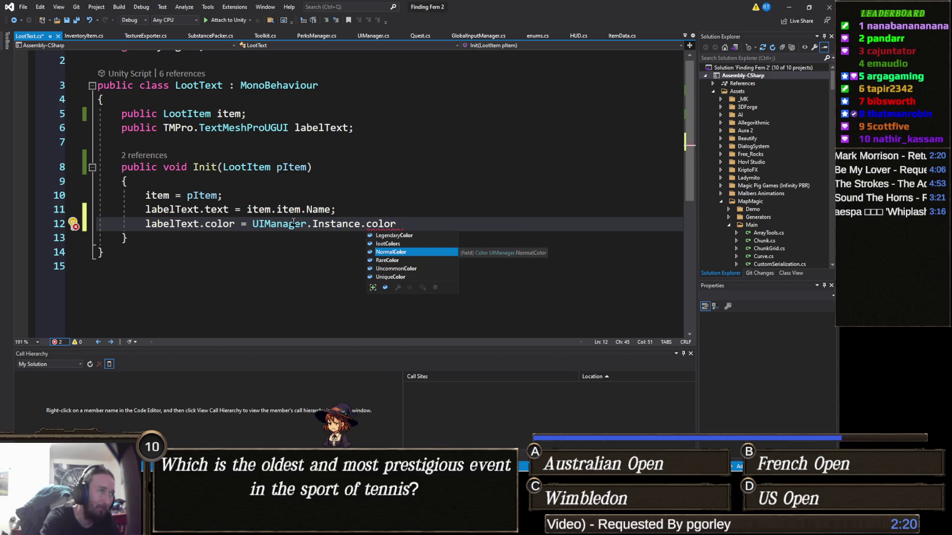
{"action": "type", "text": "s"}
{"action": "key", "text": "Tab"}
{"action": "type", "text": "]"}
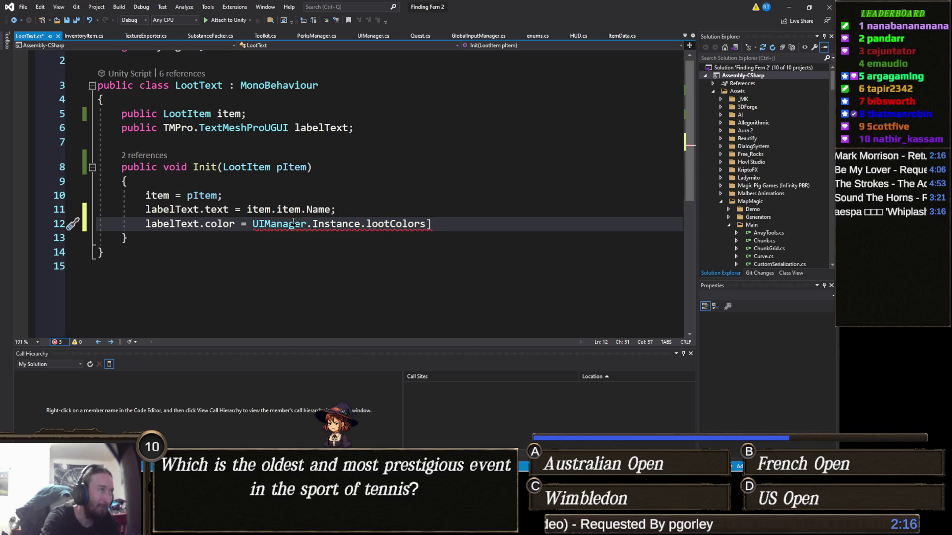
{"action": "type", "text": "ite"}
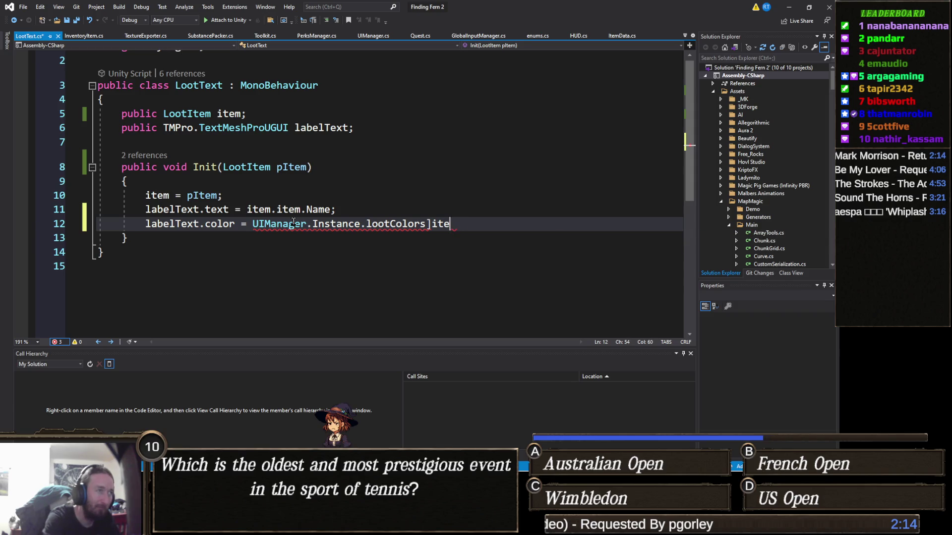
{"action": "key", "text": "BackSpace"}
{"action": "key", "text": "BackSpace"}
{"action": "key", "text": "BackSpace"}
{"action": "type", "text": "[item.rar"}
{"action": "key", "text": "BackSpace"}
{"action": "key", "text": "BackSpace"}
{"action": "key", "text": "BackSpace"}
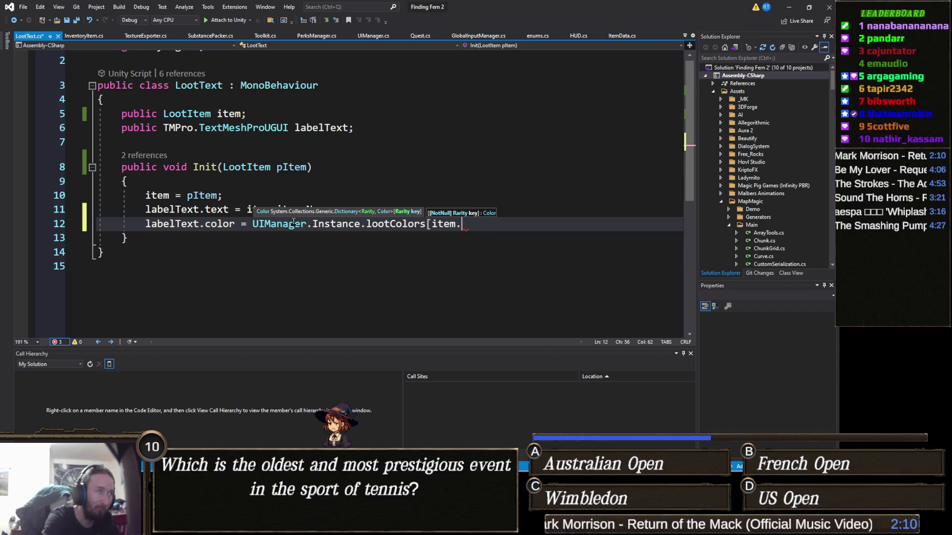
{"action": "type", "text": "item.rarity"}
{"action": "type", "text": "];"}
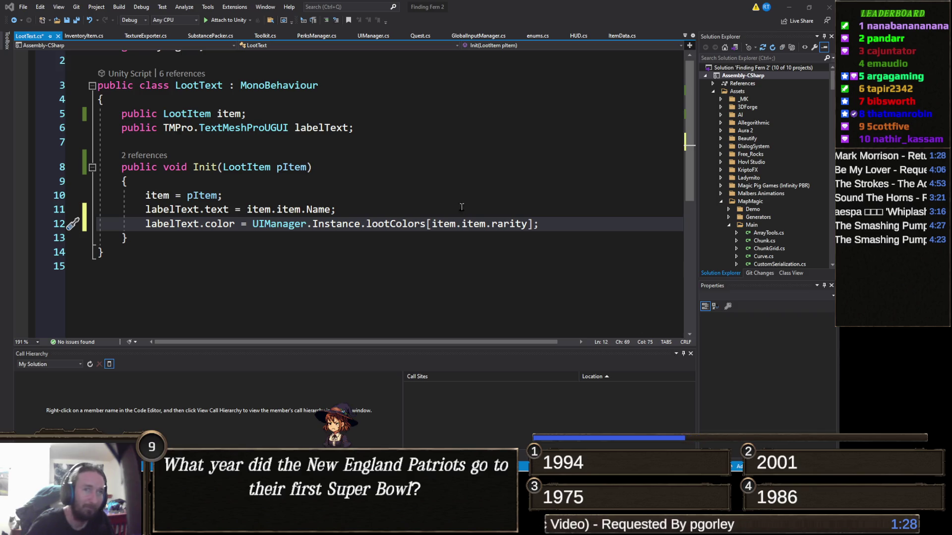
Save LootText.cs, switch back to HUD.cs, and minimize Visual Studio to return to Unity.
{"action": "left_click", "coordinate": [446, 166]}
{"action": "key", "text": "ctrl+s"}
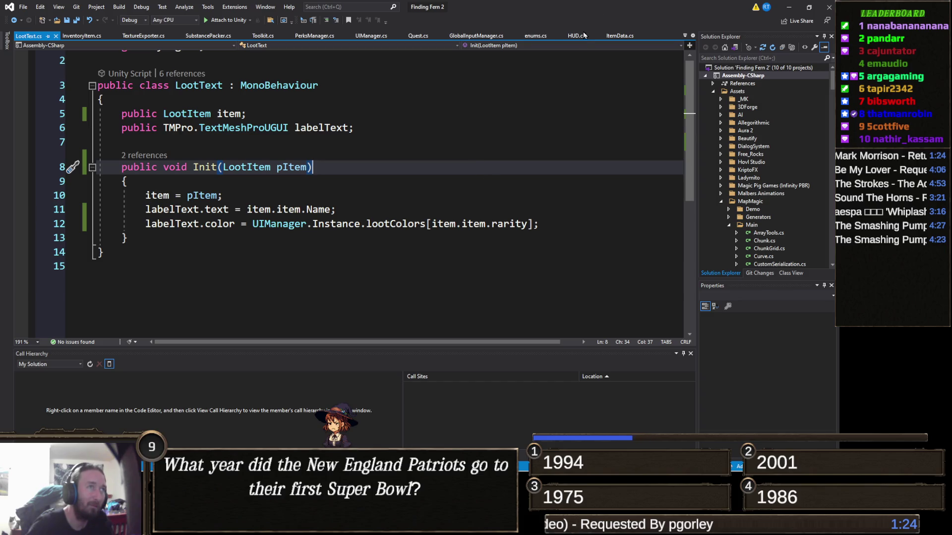
{"action": "key", "text": "ctrl+minus"}
{"action": "scroll", "coordinate": [404, 167], "scroll_direction": "down", "scroll_amount": 5}
{"action": "scroll", "coordinate": [431, 156], "scroll_direction": "up", "scroll_amount": 4}
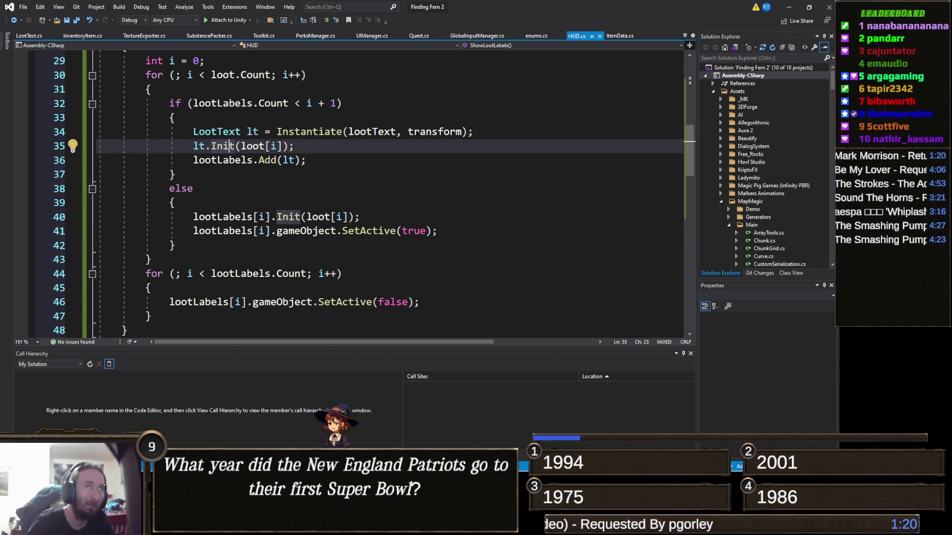
{"action": "left_click", "coordinate": [793, 8]}
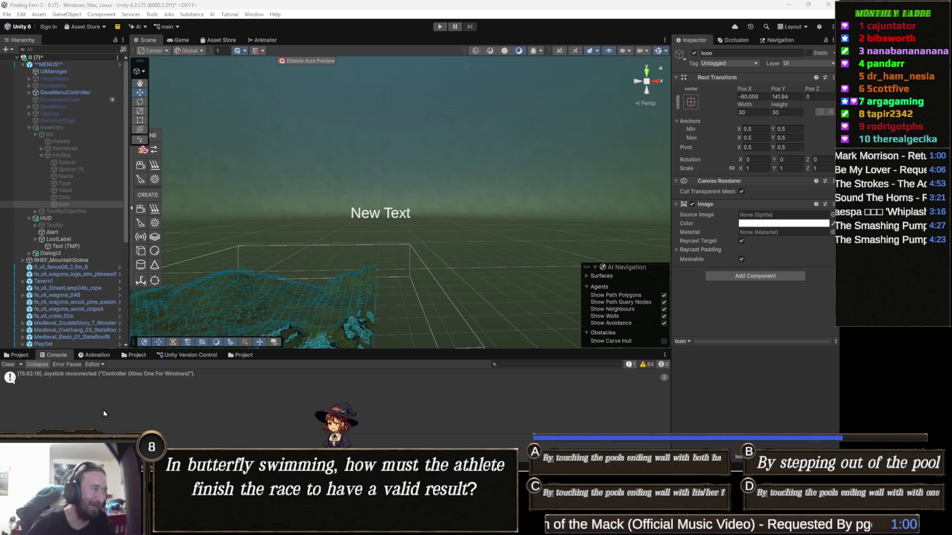
Browse the Project window from Assets into UI/Prefabs, then select LootLabel in the scene.
{"action": "left_click", "coordinate": [19, 356]}
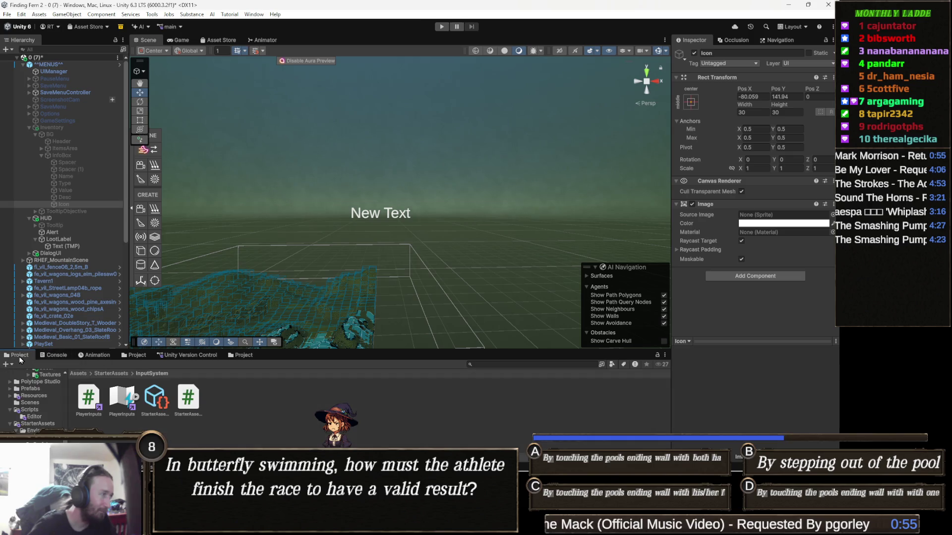
{"action": "left_click", "coordinate": [77, 374]}
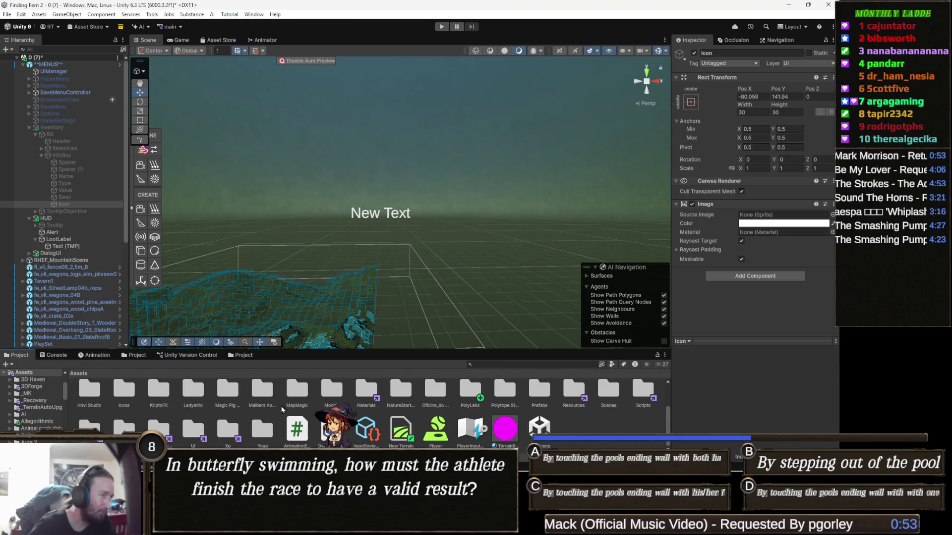
{"action": "double_click", "coordinate": [237, 429]}
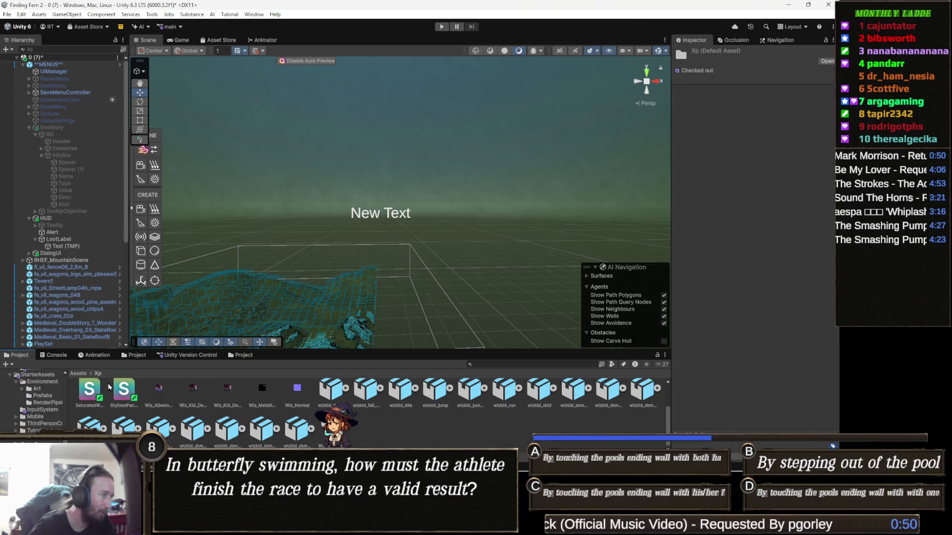
{"action": "left_click", "coordinate": [78, 374]}
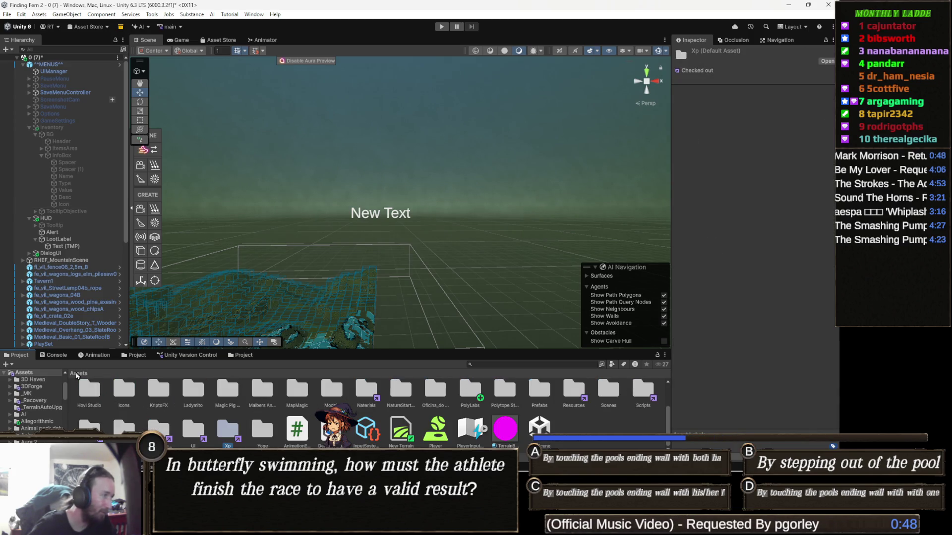
{"action": "double_click", "coordinate": [193, 429]}
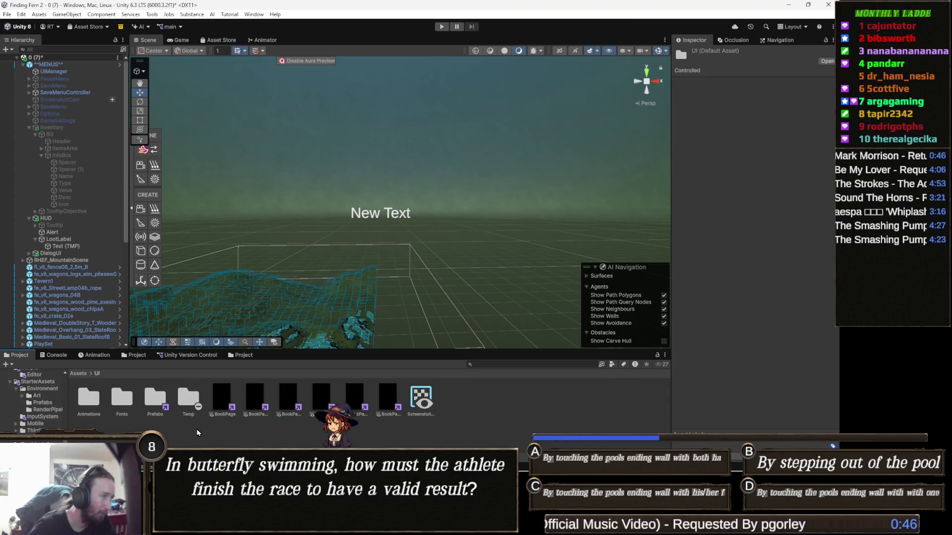
{"action": "double_click", "coordinate": [158, 401]}
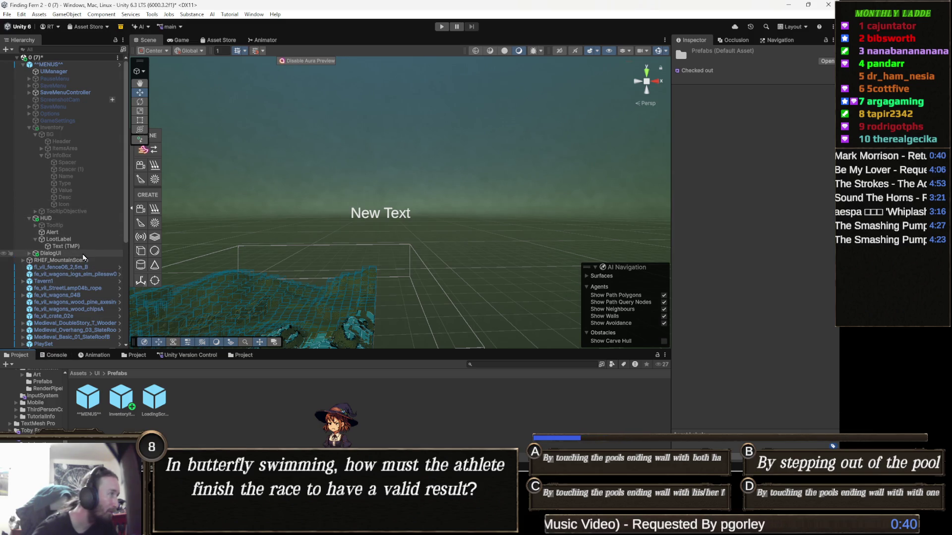
{"action": "left_click", "coordinate": [81, 240]}
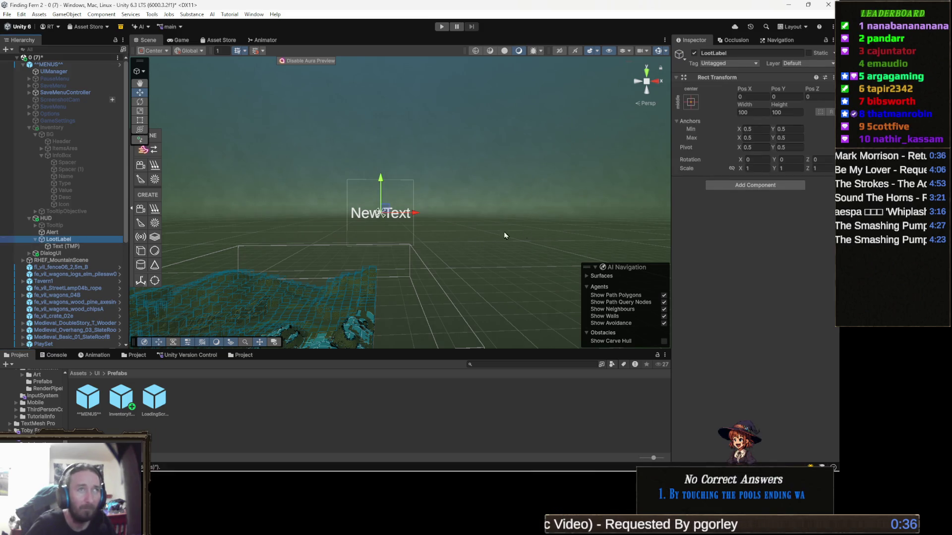
Add the Loot Text script to LootLabel and drag Text (TMP) into its Label Text field.
{"action": "left_click", "coordinate": [756, 186]}
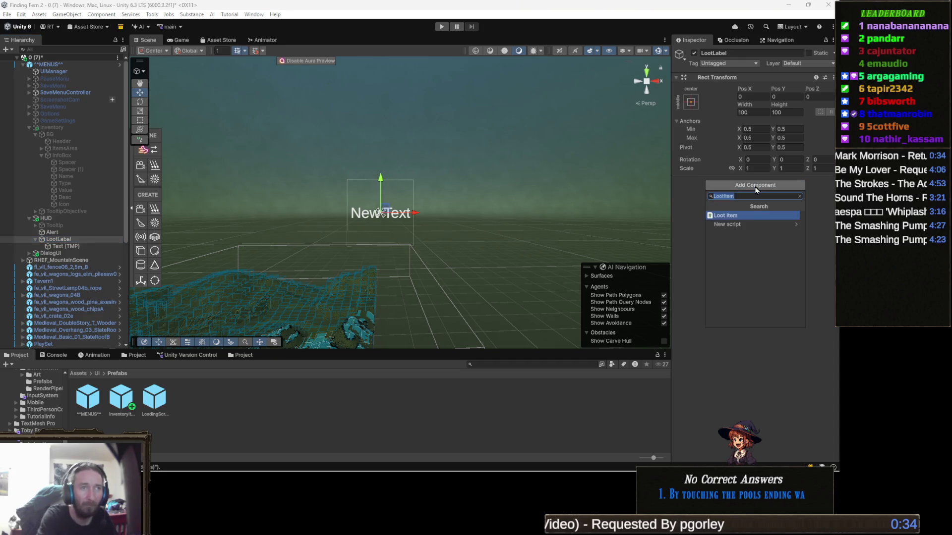
{"action": "type", "text": "loot"}
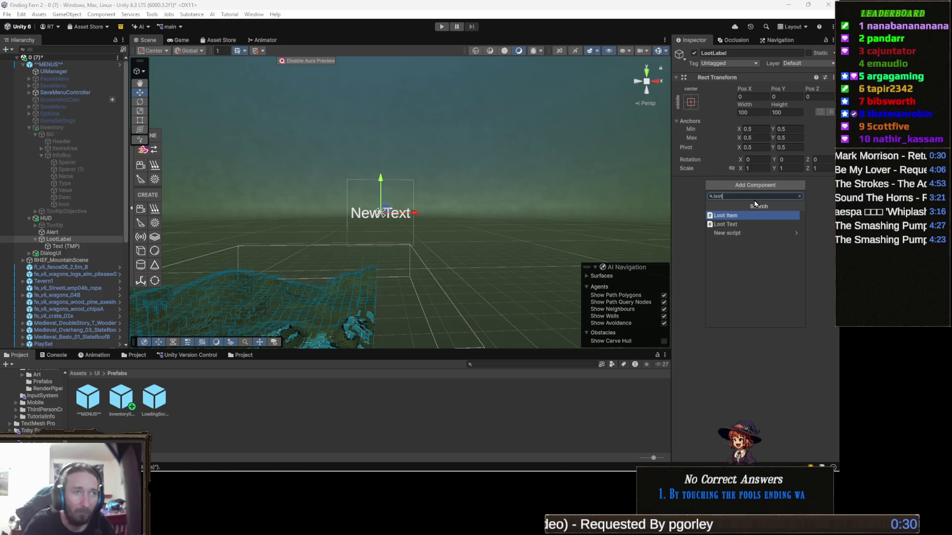
{"action": "left_click", "coordinate": [748, 224]}
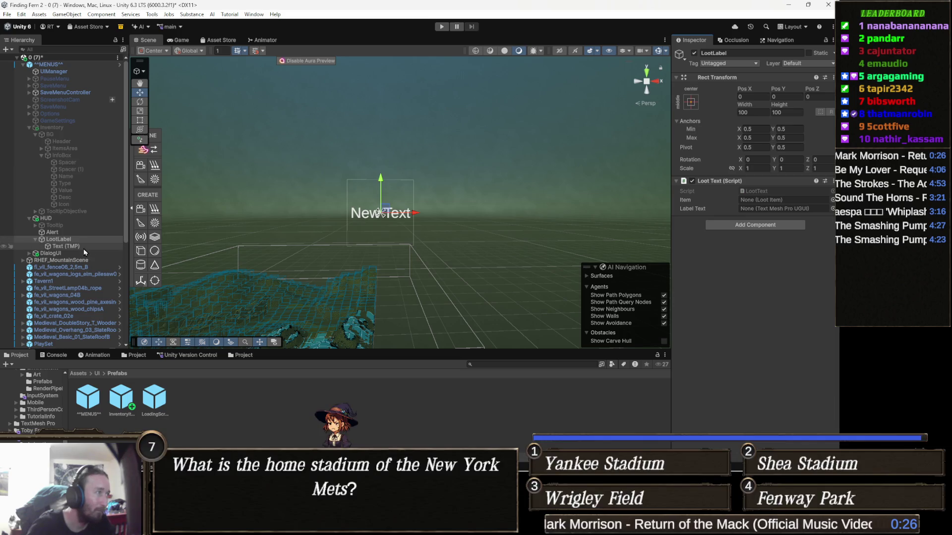
{"action": "left_click_drag", "start_coordinate": [72, 246], "coordinate": [765, 210]}
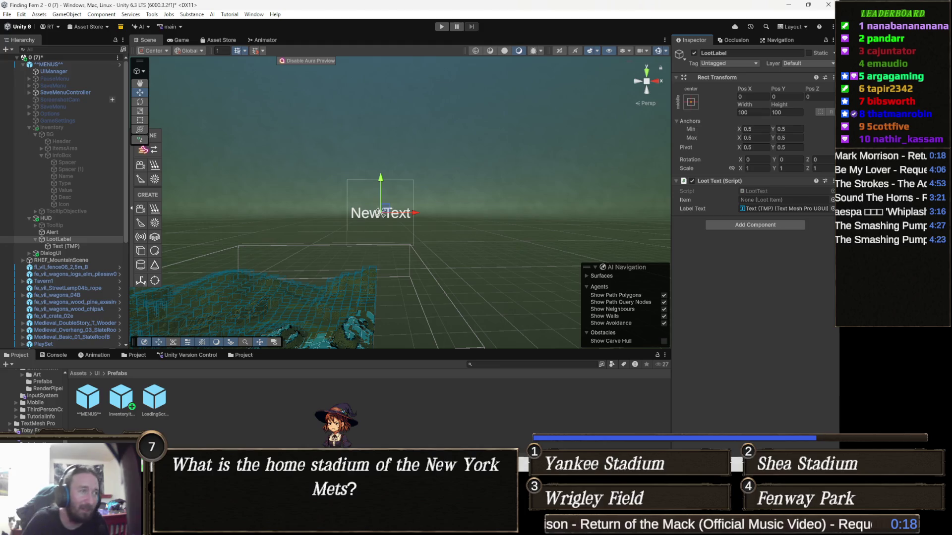
{"action": "mouse_move", "coordinate": [272, 527]}
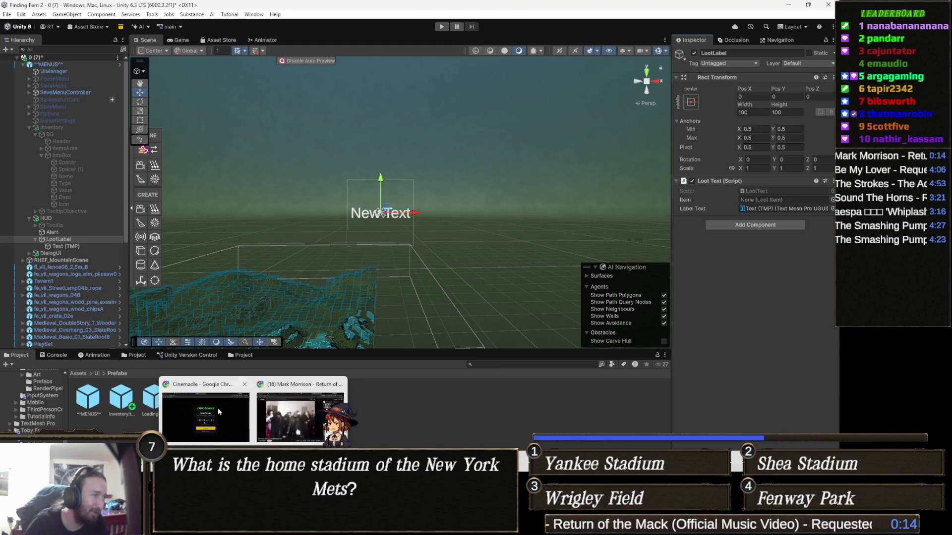
Switch to Cinemadle, start the next movie puzzle, and close the YouTube tab that opened.
{"action": "left_click", "coordinate": [206, 417]}
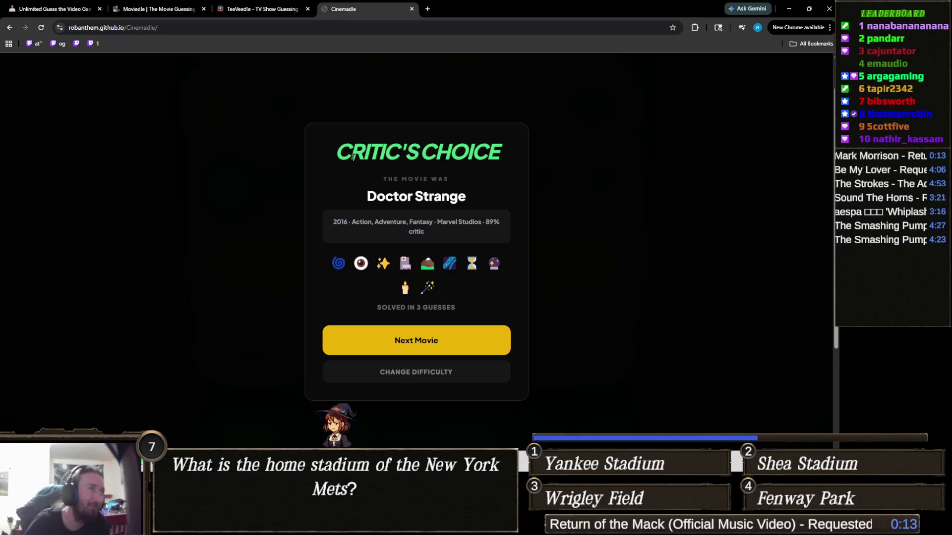
{"action": "left_click", "coordinate": [447, 343]}
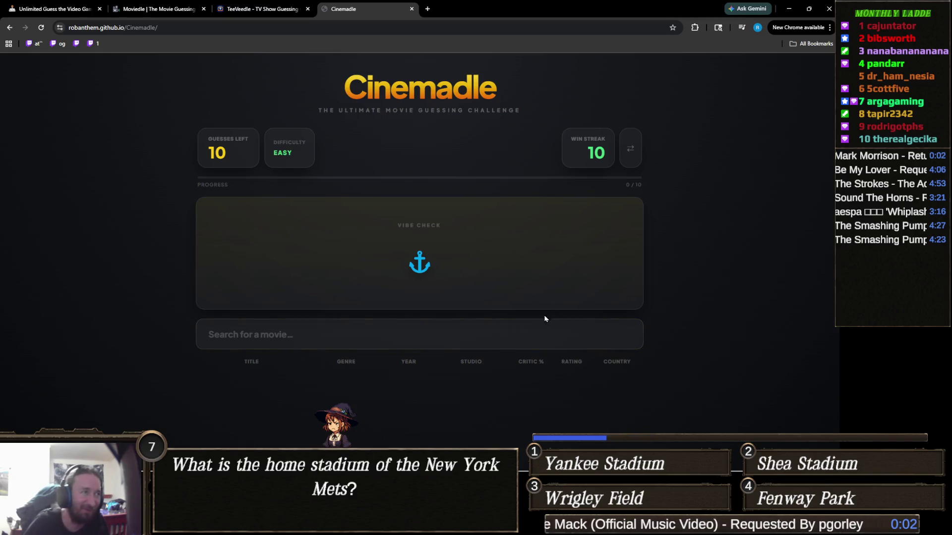
{"action": "mouse_move", "coordinate": [426, 266]}
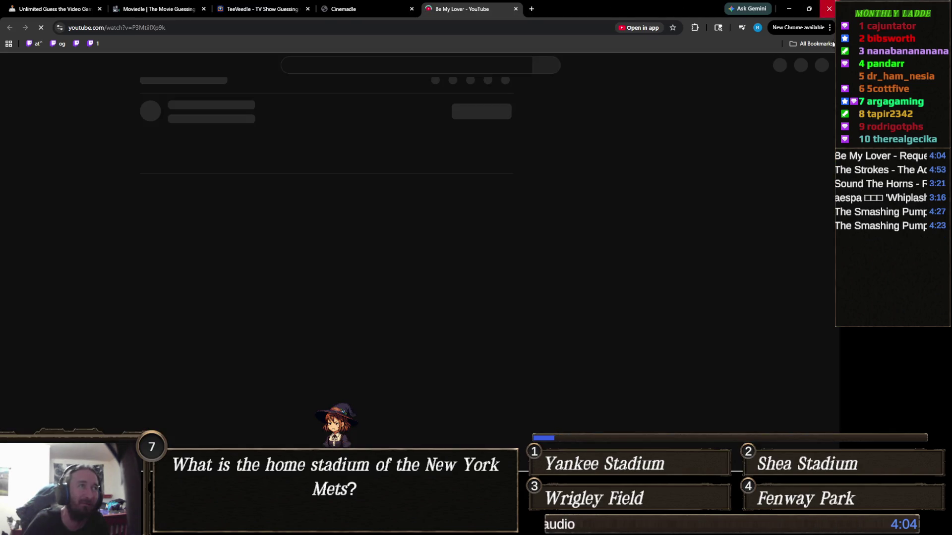
{"action": "left_click", "coordinate": [515, 9]}
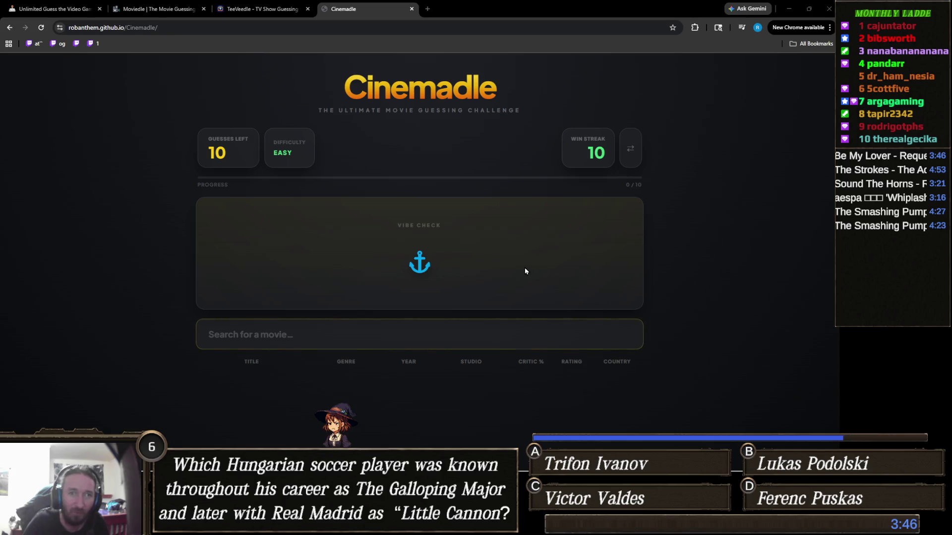
Search for 'titanic' and submit Titanic as the first guess.
{"action": "left_click", "coordinate": [423, 328]}
{"action": "type", "text": "t"}
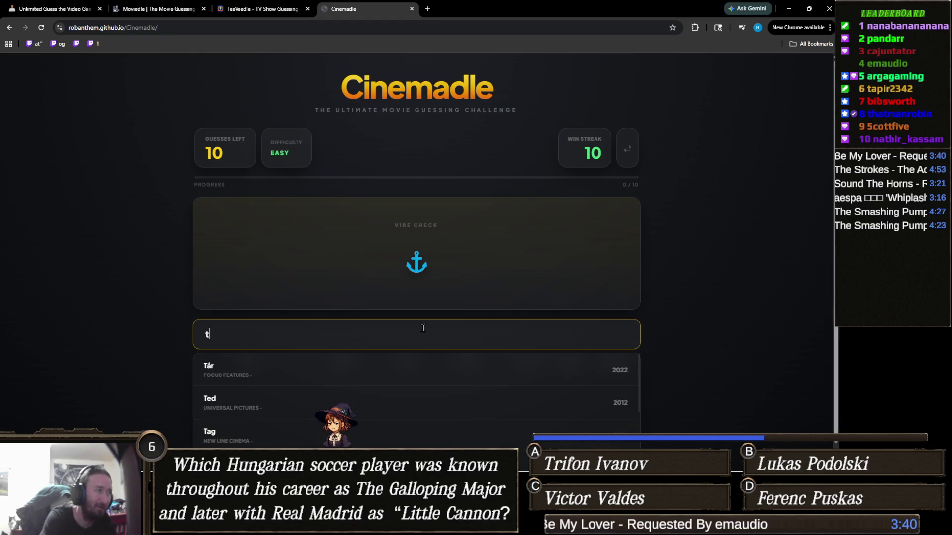
{"action": "type", "text": "itan"}
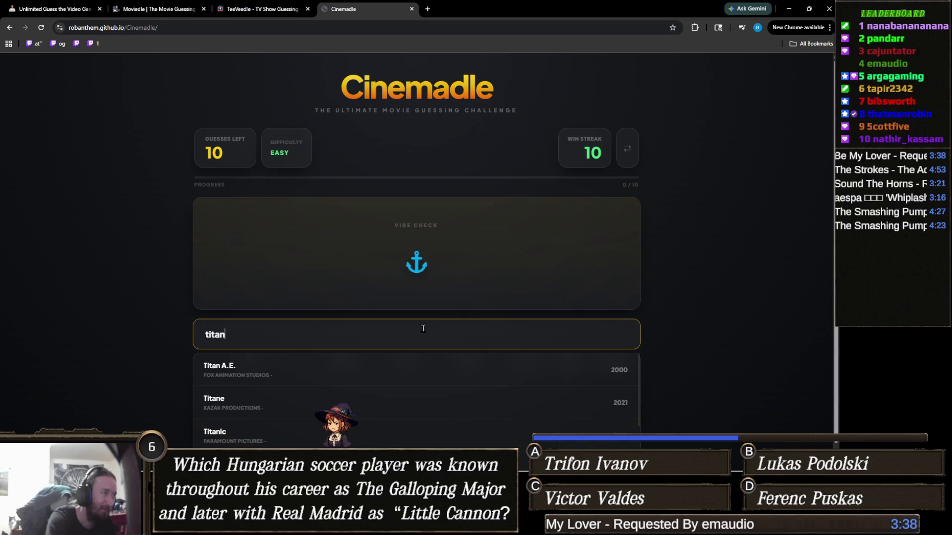
{"action": "type", "text": "oc"}
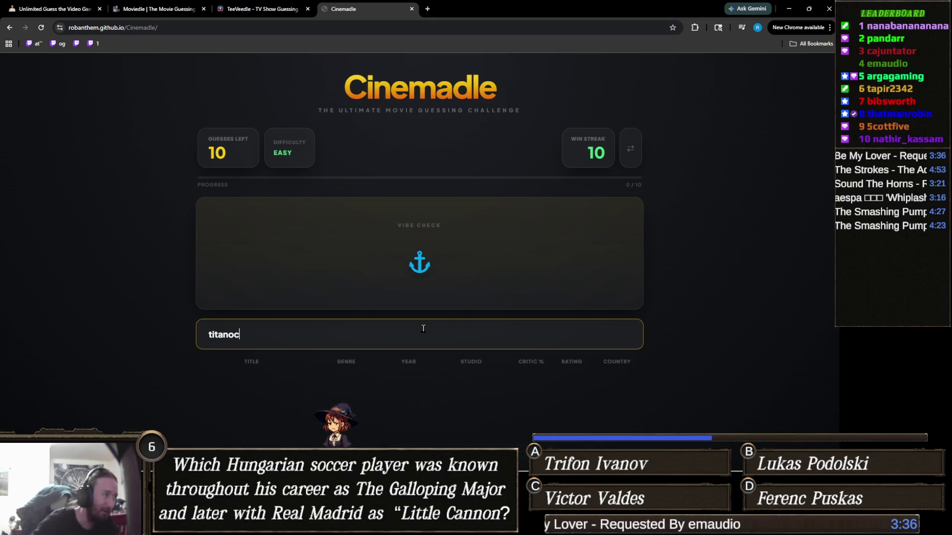
{"action": "key", "text": "alt+Tab"}
{"action": "key", "text": "alt+Tab"}
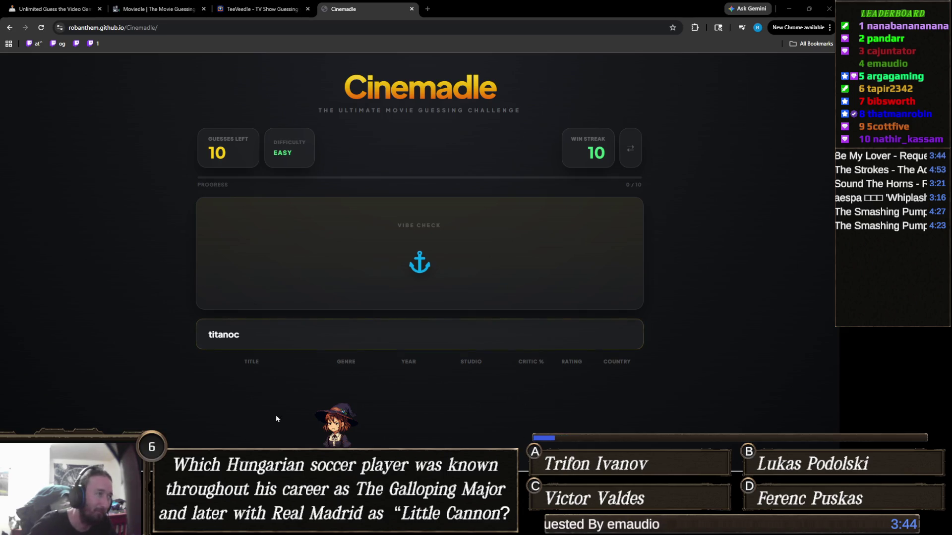
{"action": "left_click", "coordinate": [289, 339]}
{"action": "key", "text": "BackSpace"}
{"action": "key", "text": "BackSpace"}
{"action": "type", "text": "i"}
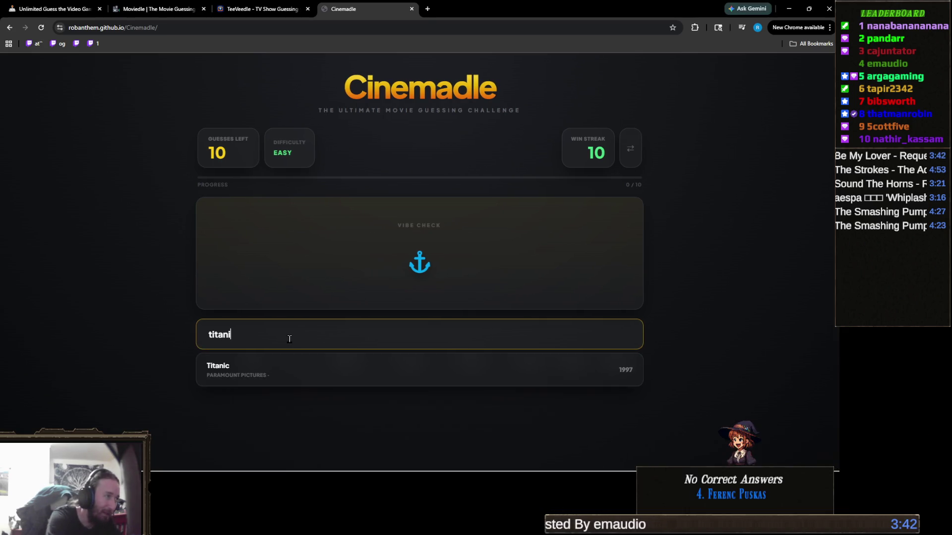
{"action": "left_click", "coordinate": [296, 367]}
Search 'hunt for red' to guess The Hunt for Red October.
{"action": "mouse_move", "coordinate": [445, 321]}
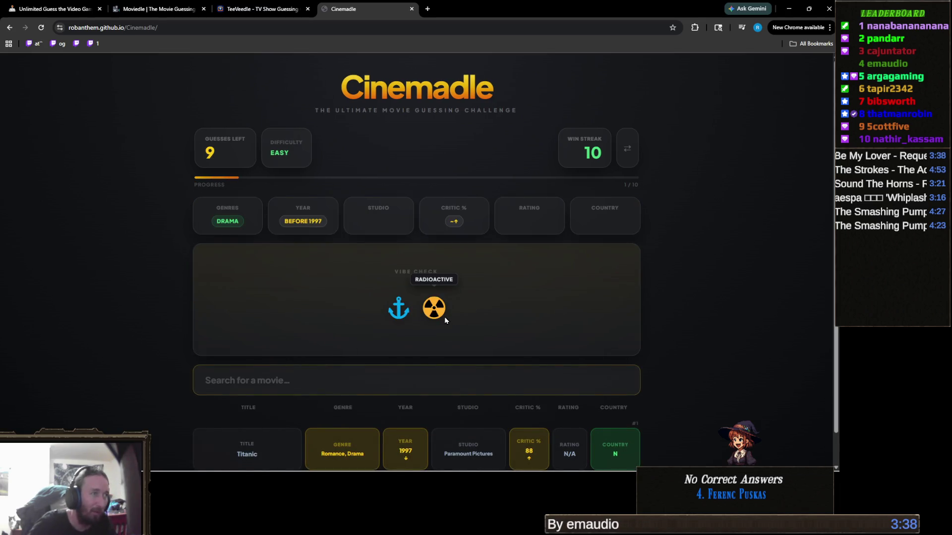
{"action": "left_click", "coordinate": [441, 315]}
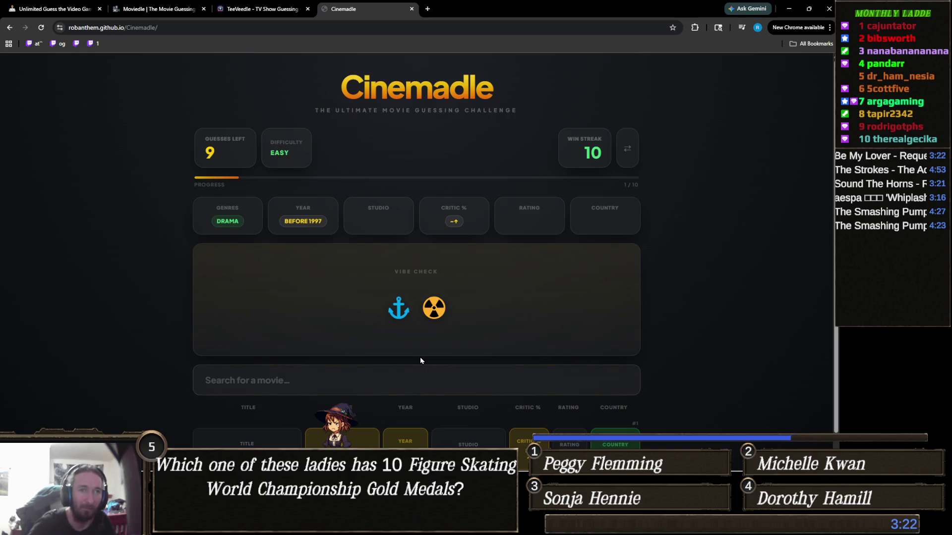
{"action": "left_click", "coordinate": [323, 378]}
{"action": "type", "text": "hunt fo"}
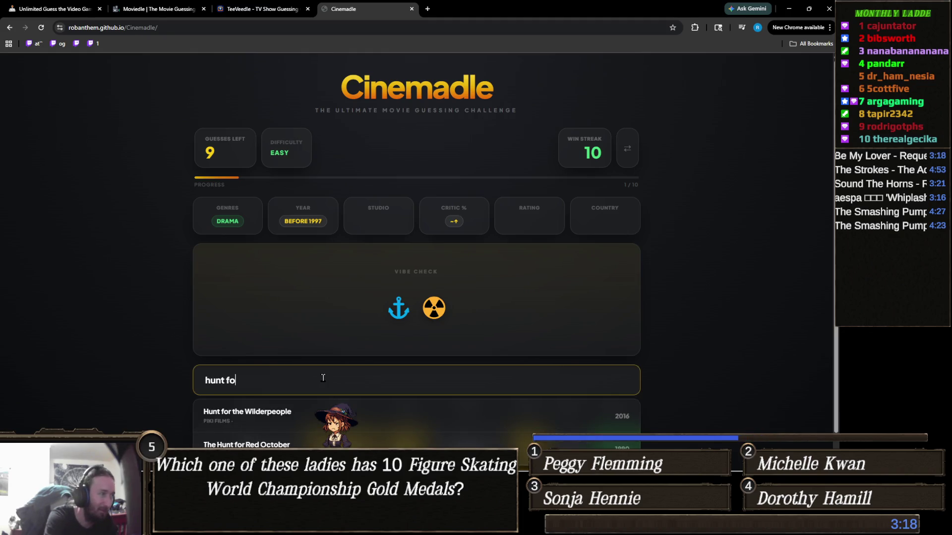
{"action": "type", "text": "r red"}
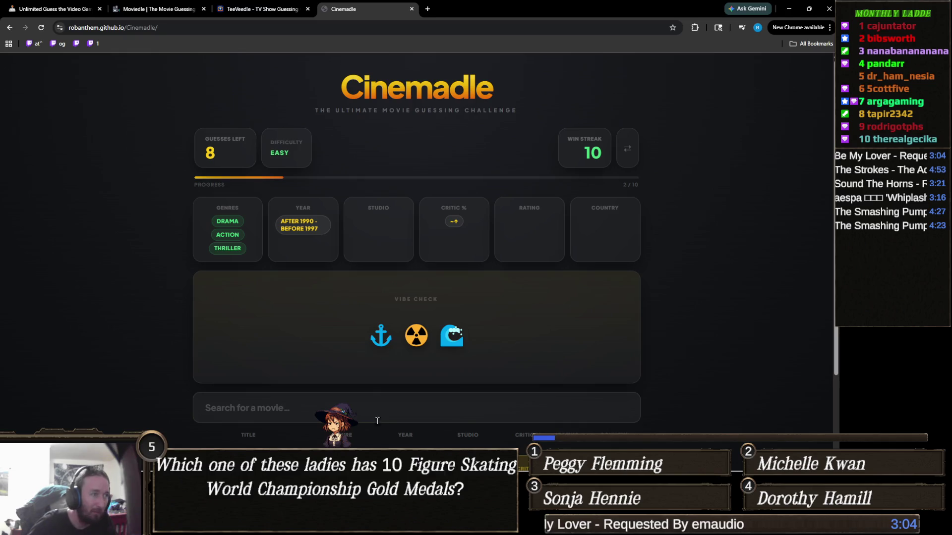
{"action": "left_click", "coordinate": [353, 409]}
Try the searches 'das b' and '20000', then search 'pearl' and guess Pearl Harbor (2001).
{"action": "type", "text": "das b"}
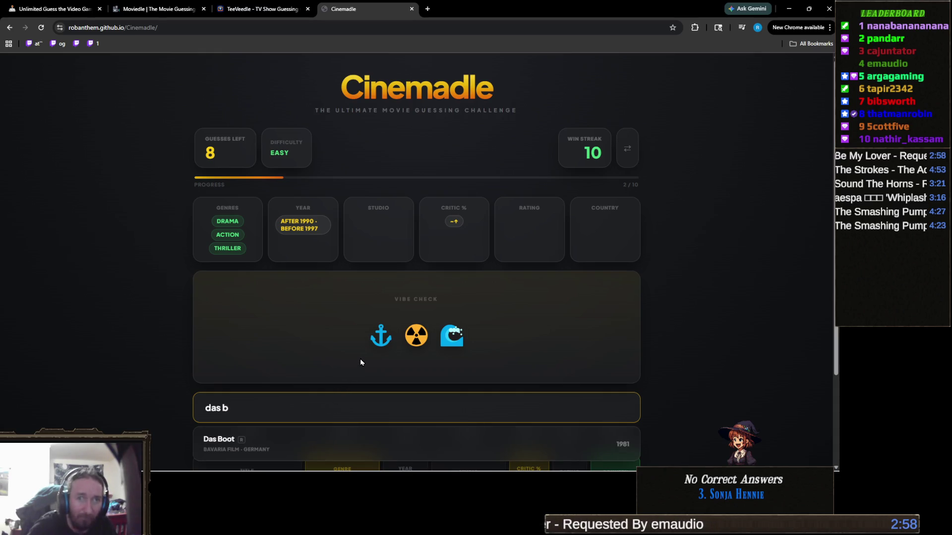
{"action": "scroll", "coordinate": [365, 353], "scroll_direction": "down", "scroll_amount": 1}
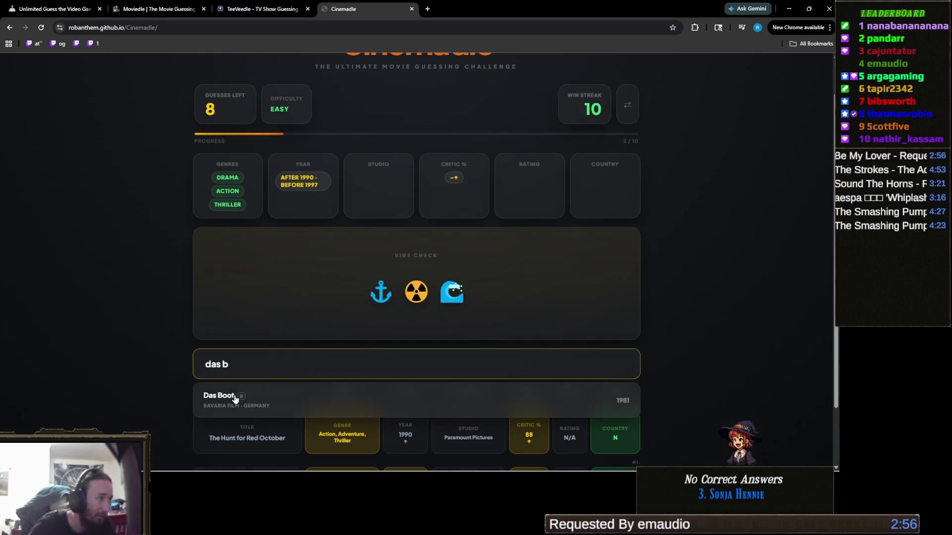
{"action": "triple_click", "coordinate": [269, 364]}
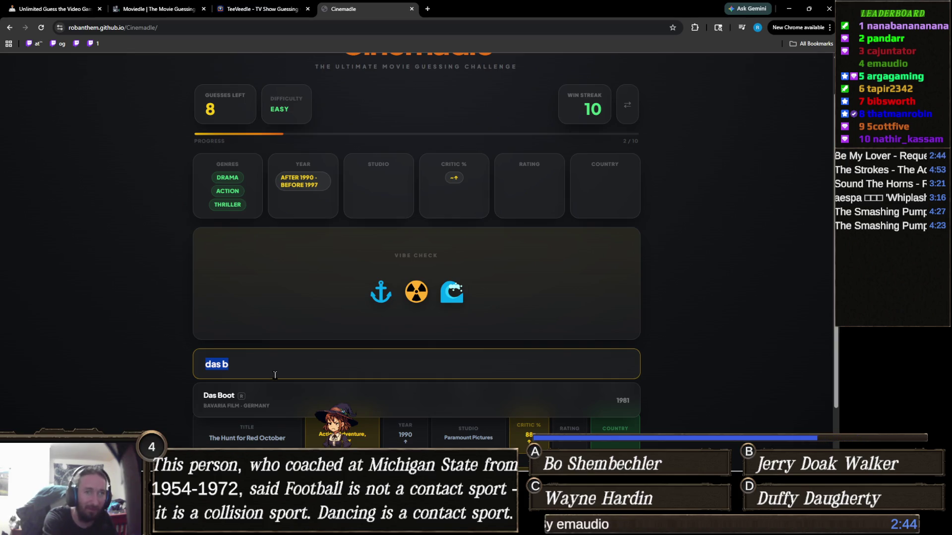
{"action": "type", "text": "2000"}
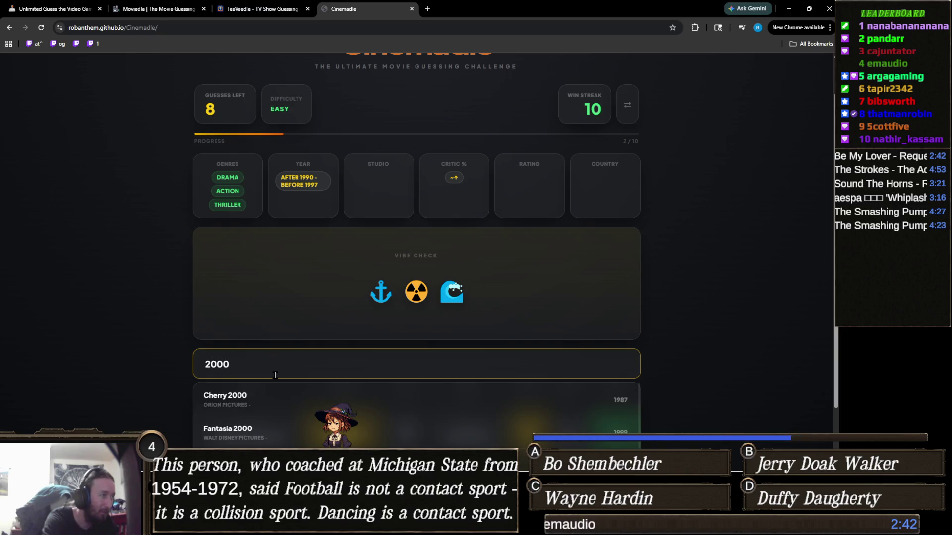
{"action": "type", "text": "0"}
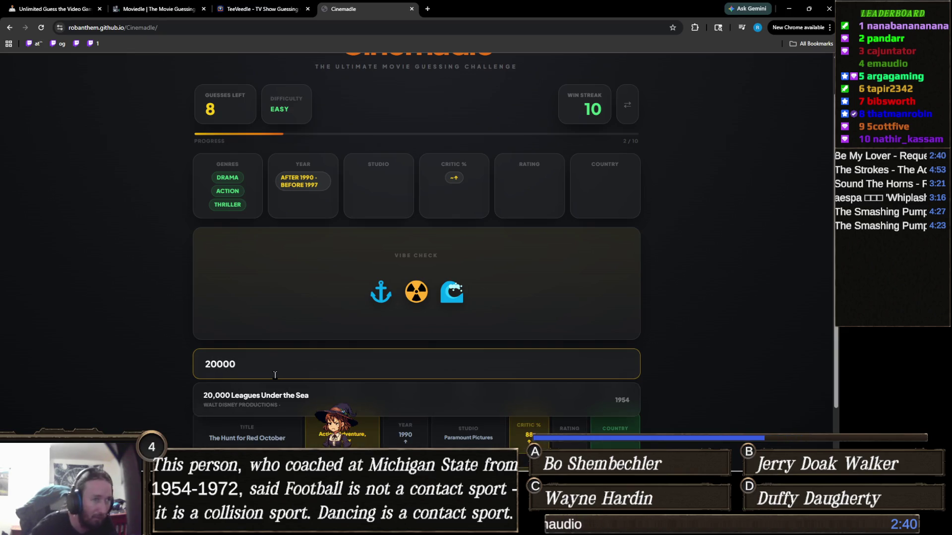
{"action": "key", "text": "ctrl+a"}
{"action": "key", "text": "BackSpace"}
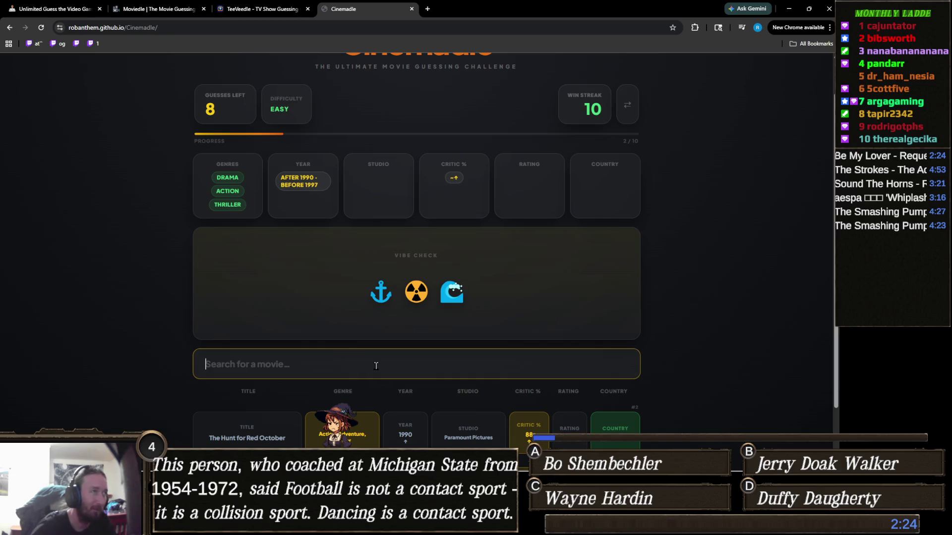
{"action": "type", "text": "pearl"}
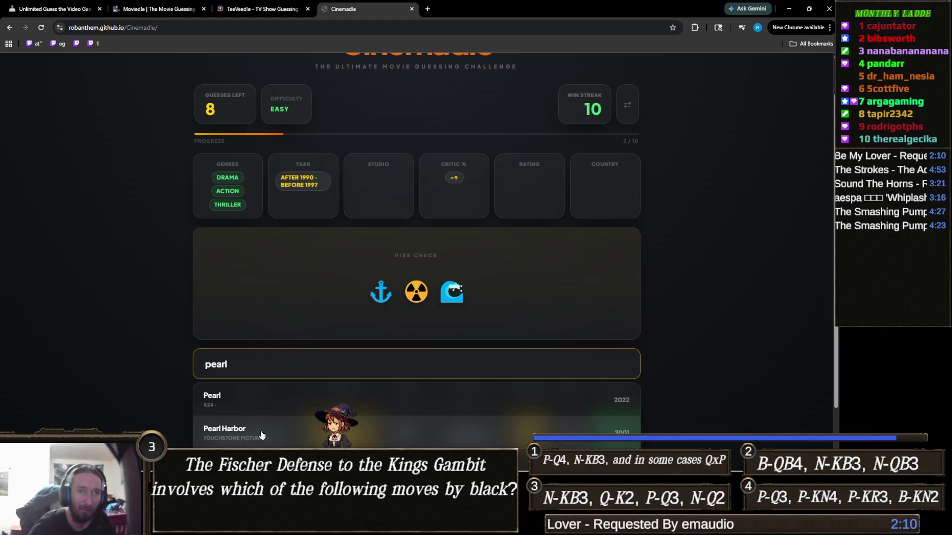
{"action": "left_click", "coordinate": [262, 435]}
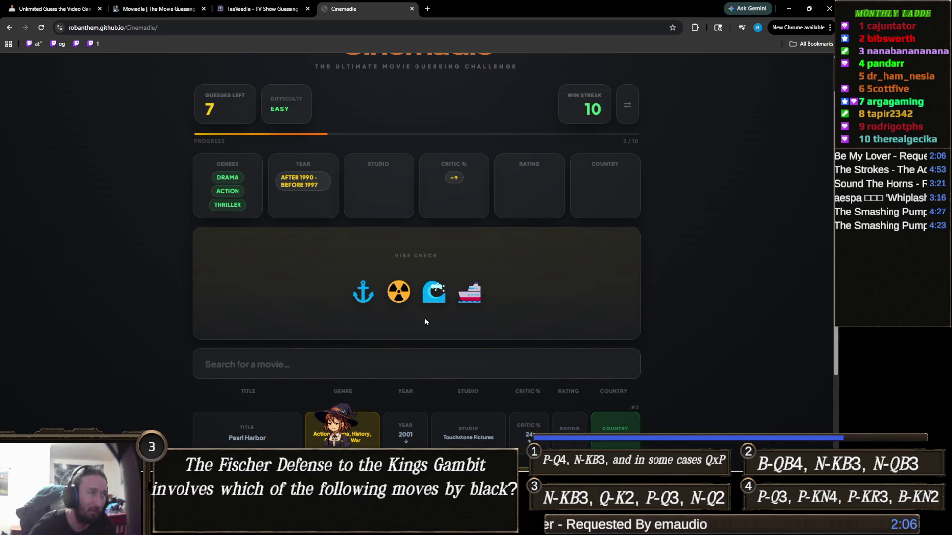
{"action": "mouse_move", "coordinate": [438, 299]}
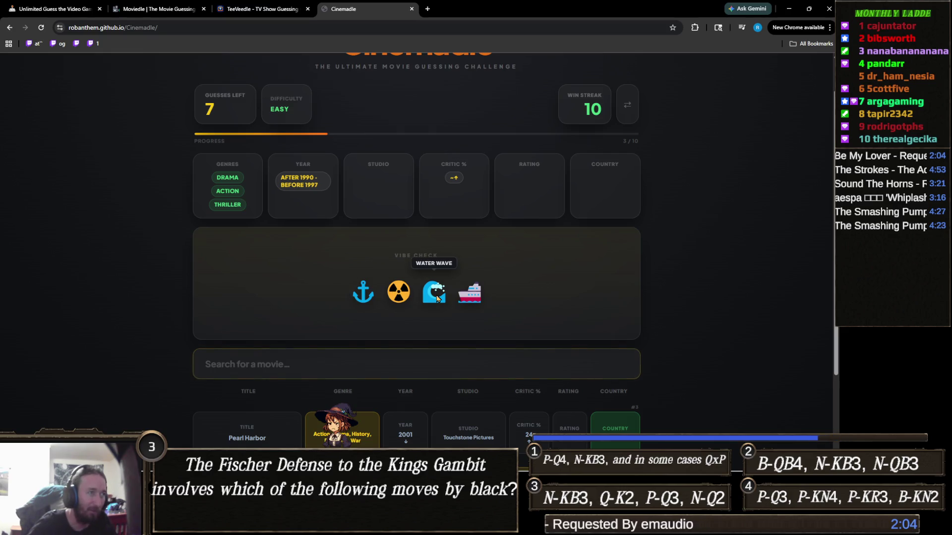
{"action": "mouse_move", "coordinate": [473, 300]}
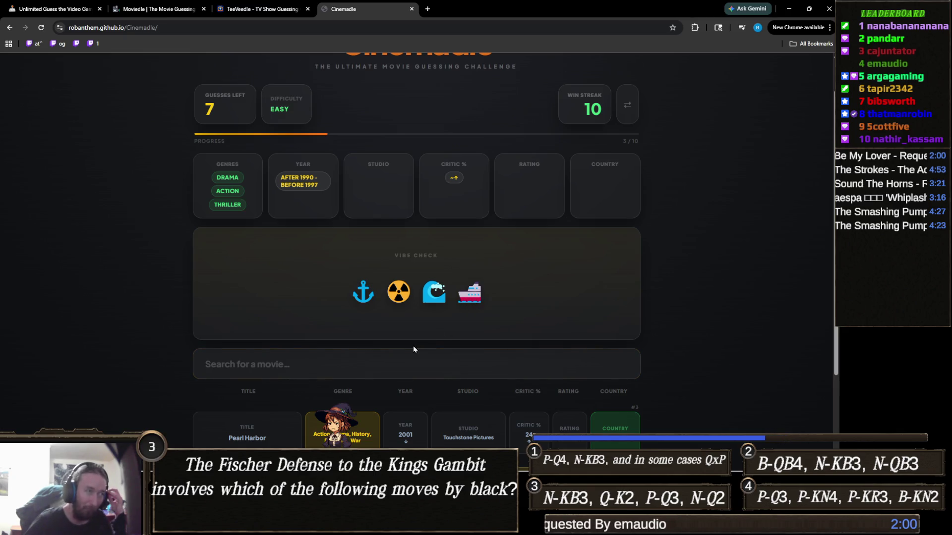
{"action": "left_click", "coordinate": [457, 363]}
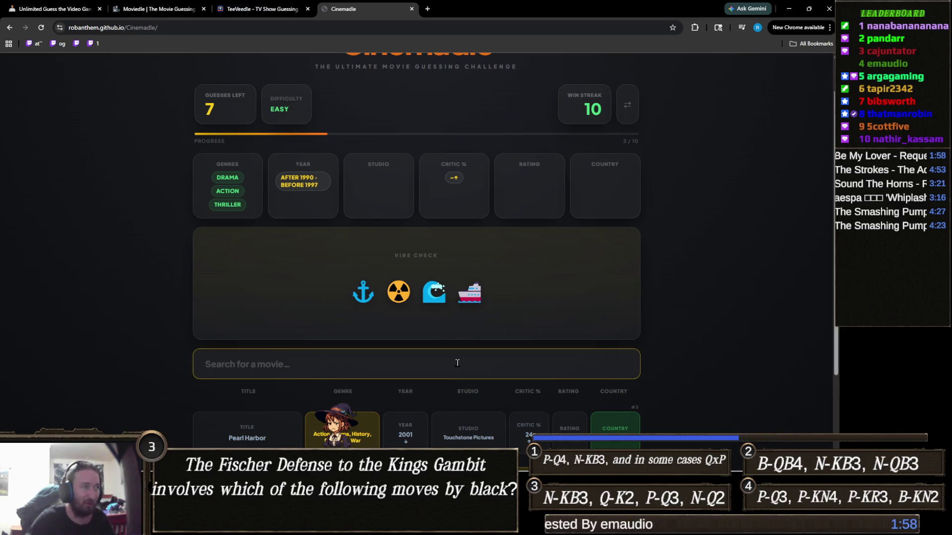
{"action": "type", "text": "perfect st"}
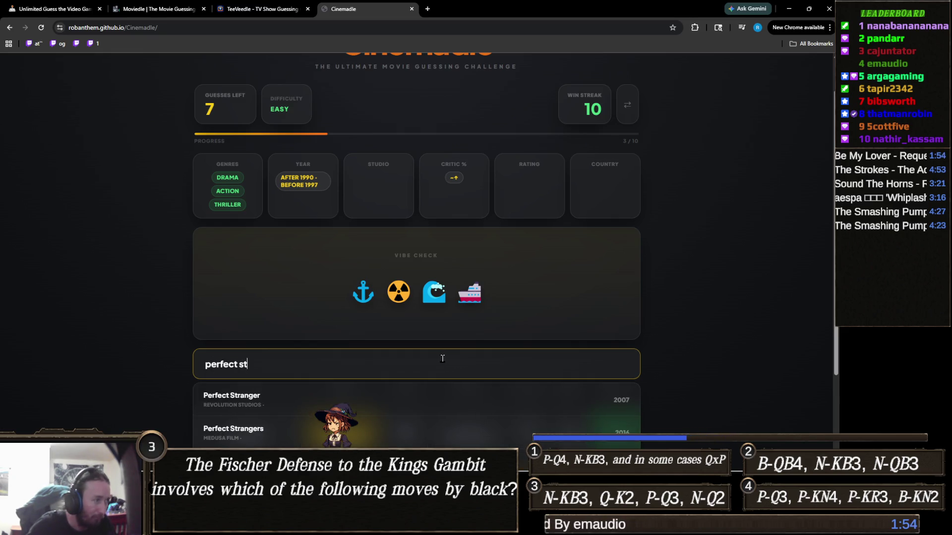
{"action": "key", "text": "ctrl+a"}
{"action": "type", "text": "pearl"}
{"action": "key", "text": "Return"}
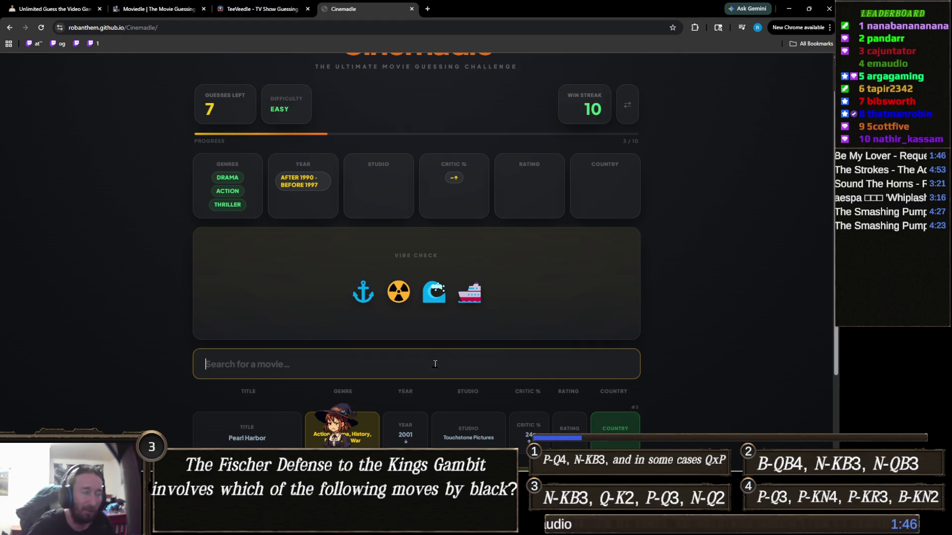
{"action": "type", "text": "day aff"}
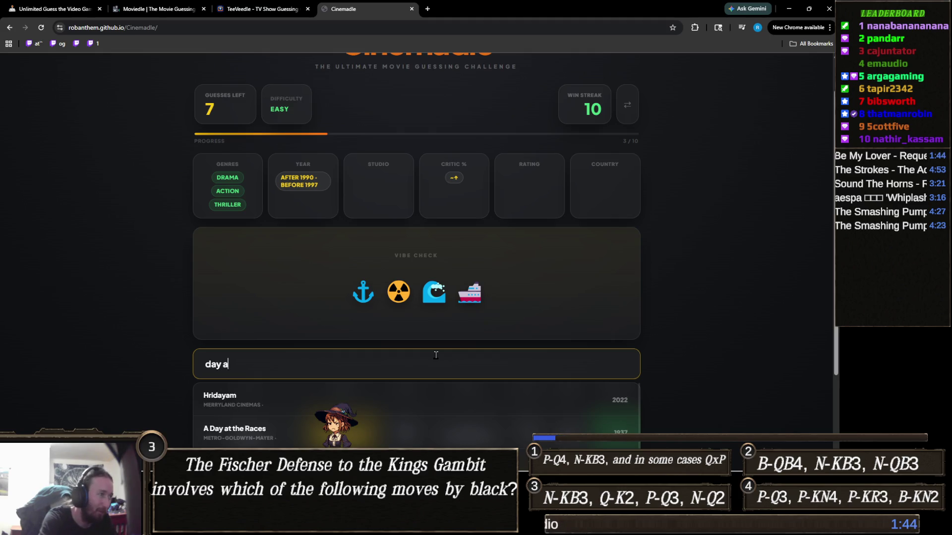
{"action": "key", "text": "BackSpace"}
{"action": "type", "text": "ter t"}
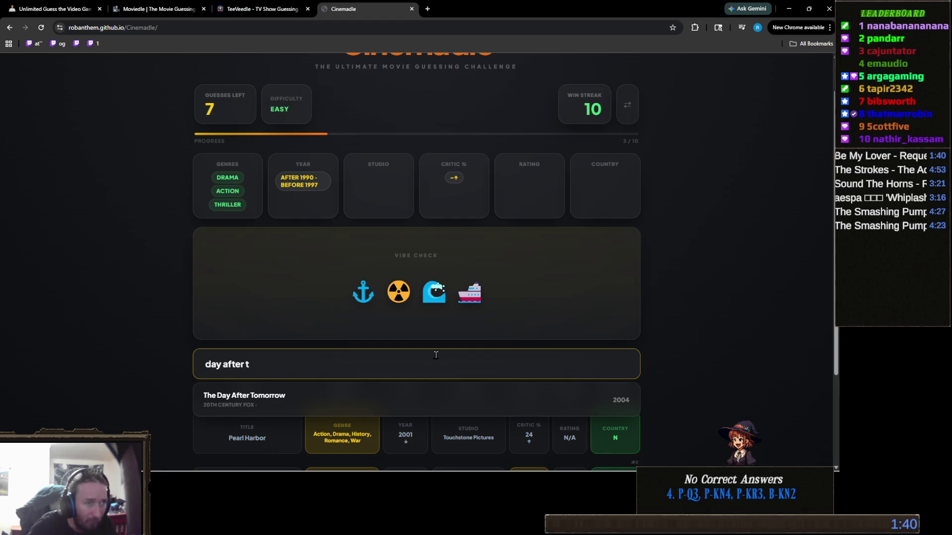
{"action": "key", "text": "ctrl+a"}
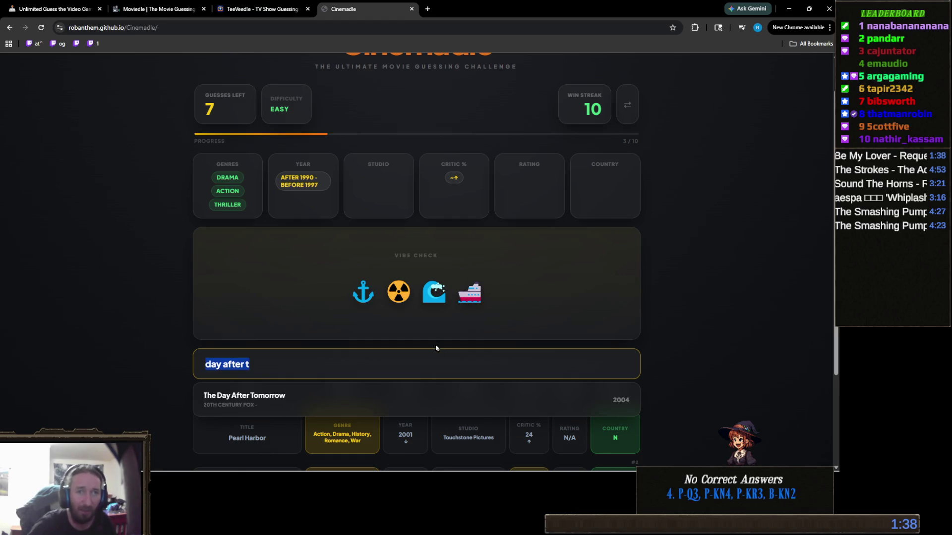
{"action": "key", "text": "BackSpace"}
{"action": "scroll", "coordinate": [398, 354], "scroll_direction": "down", "scroll_amount": 3}
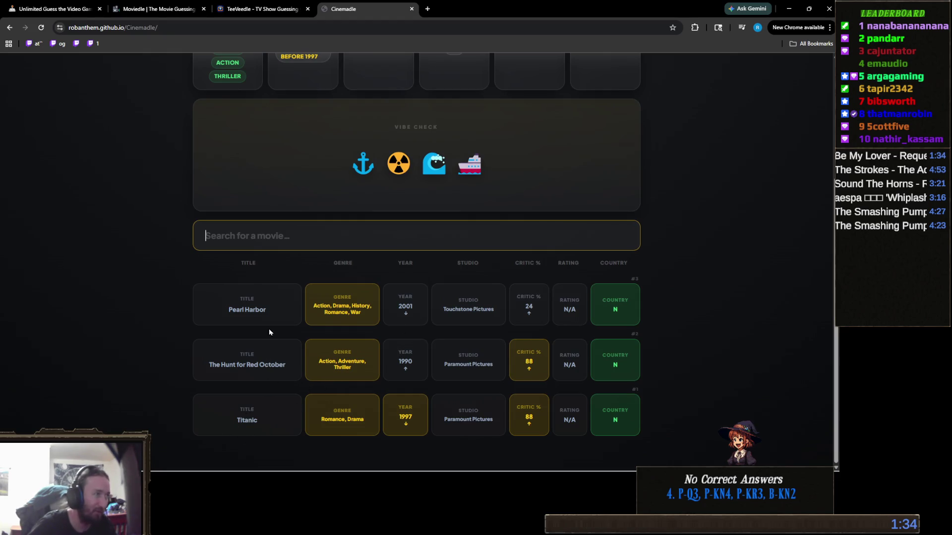
{"action": "scroll", "coordinate": [268, 332], "scroll_direction": "up", "scroll_amount": 1}
{"action": "scroll", "coordinate": [258, 407], "scroll_direction": "up", "scroll_amount": 2}
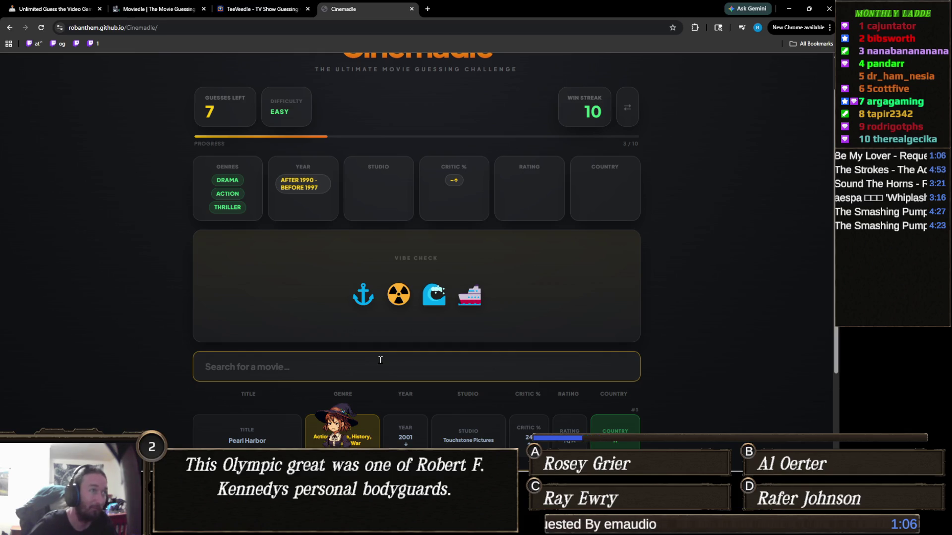
Type 't' and submit Ted as the next guess.
{"action": "type", "text": "t"}
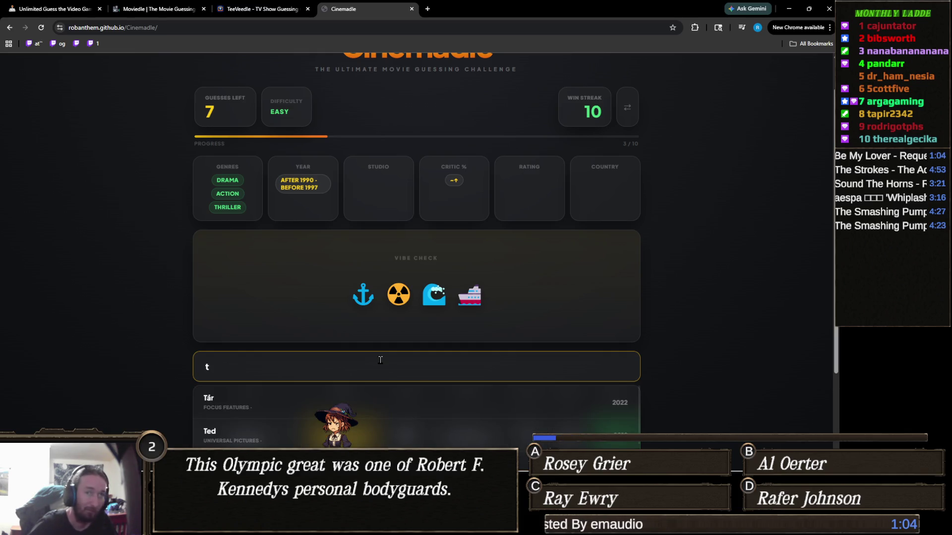
{"action": "left_click", "coordinate": [369, 430]}
{"action": "mouse_move", "coordinate": [499, 291]}
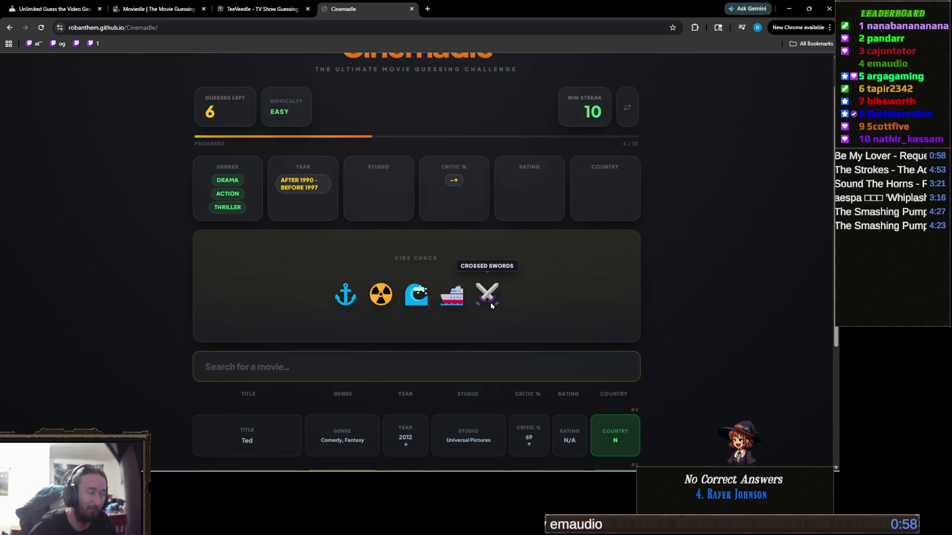
{"action": "mouse_move", "coordinate": [384, 300]}
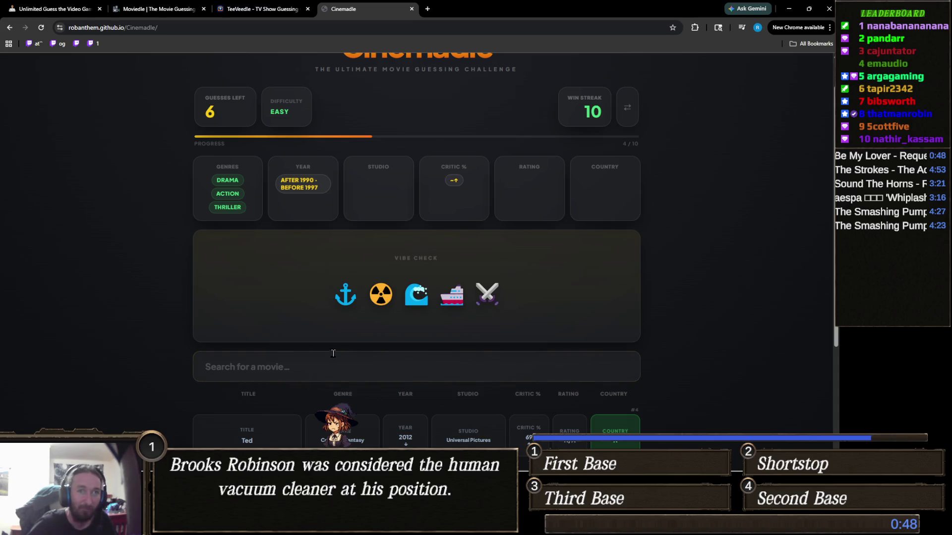
Search 'waterw' and guess Waterworld, confirming the year 1995.
{"action": "left_click", "coordinate": [397, 355]}
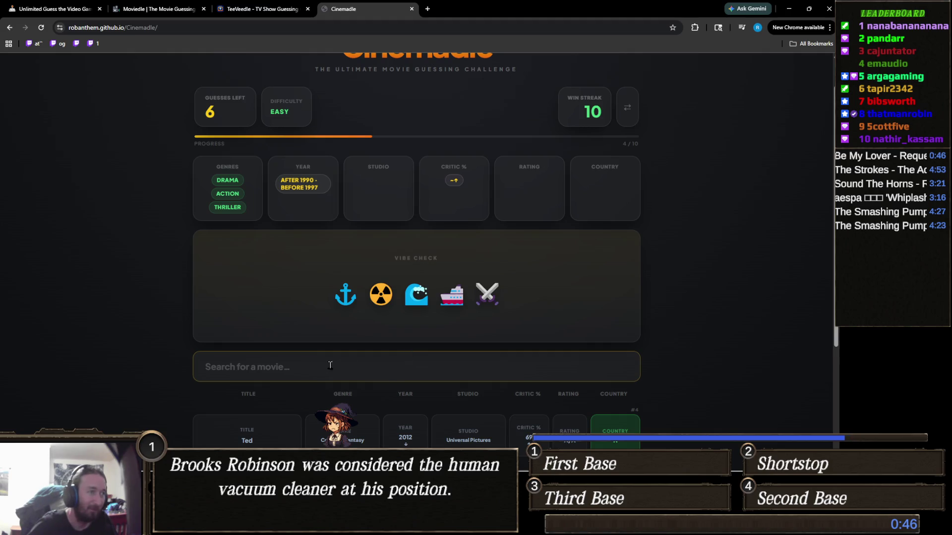
{"action": "left_click", "coordinate": [392, 361]}
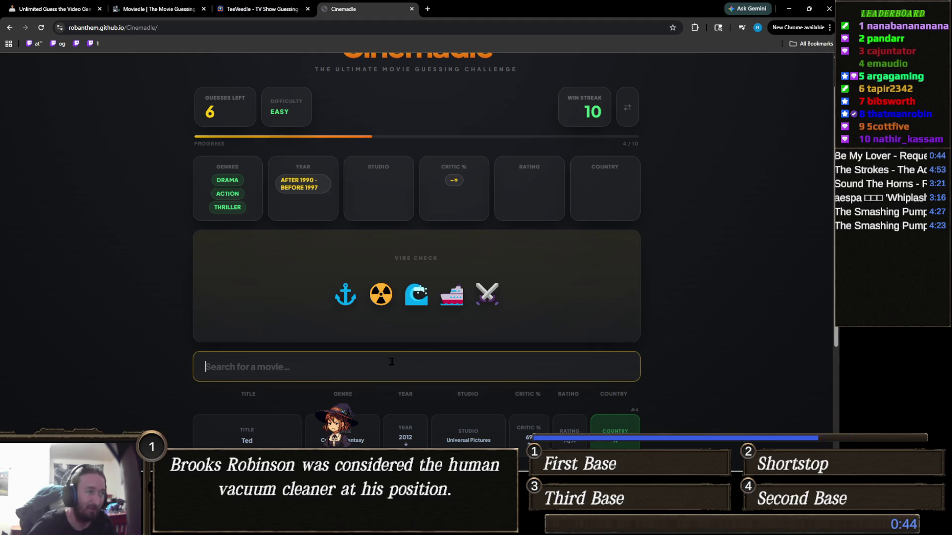
{"action": "type", "text": "a"}
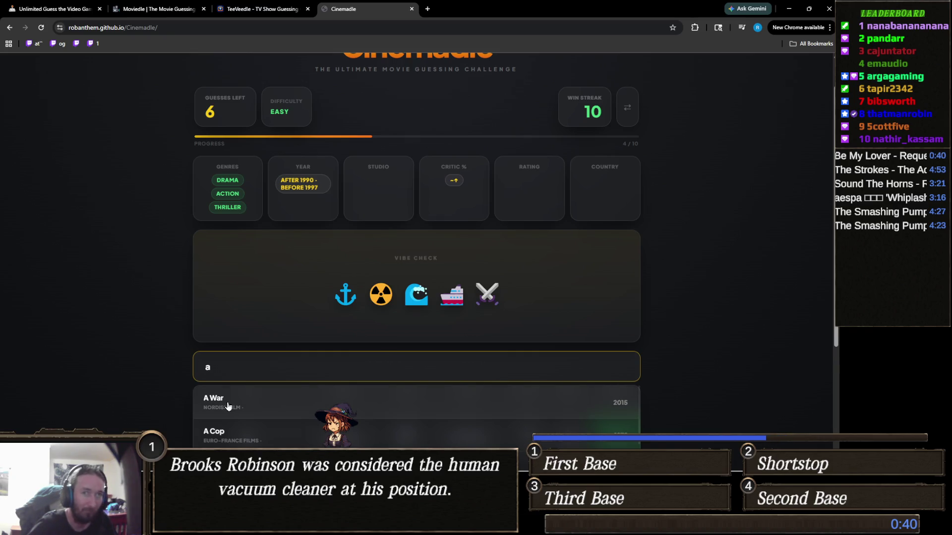
{"action": "left_click", "coordinate": [175, 389]}
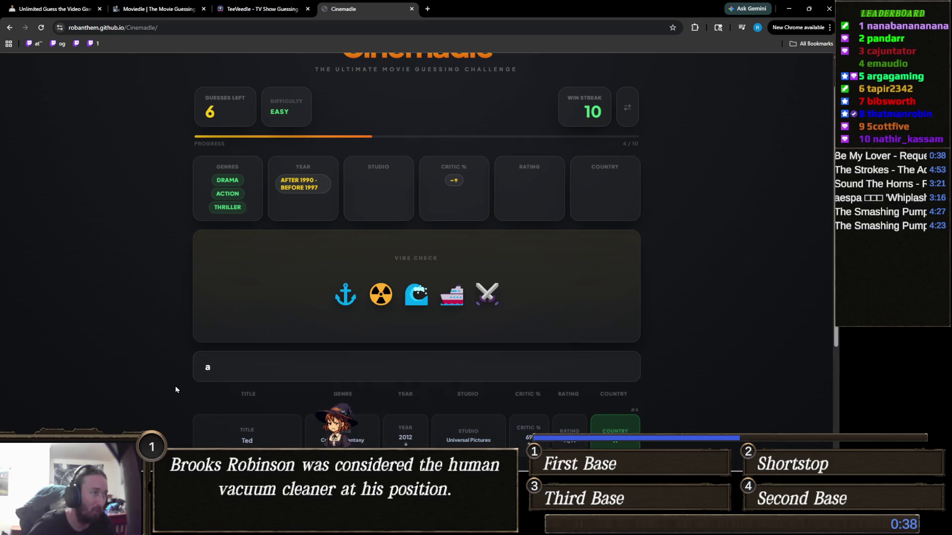
{"action": "left_click", "coordinate": [227, 367]}
{"action": "key", "text": "BackSpace"}
{"action": "type", "text": "waterw"}
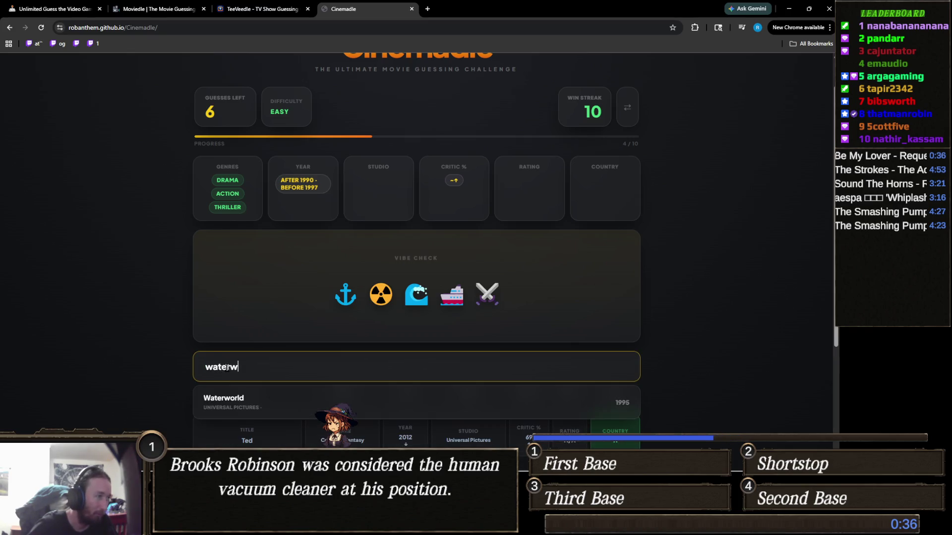
{"action": "left_click", "coordinate": [240, 399]}
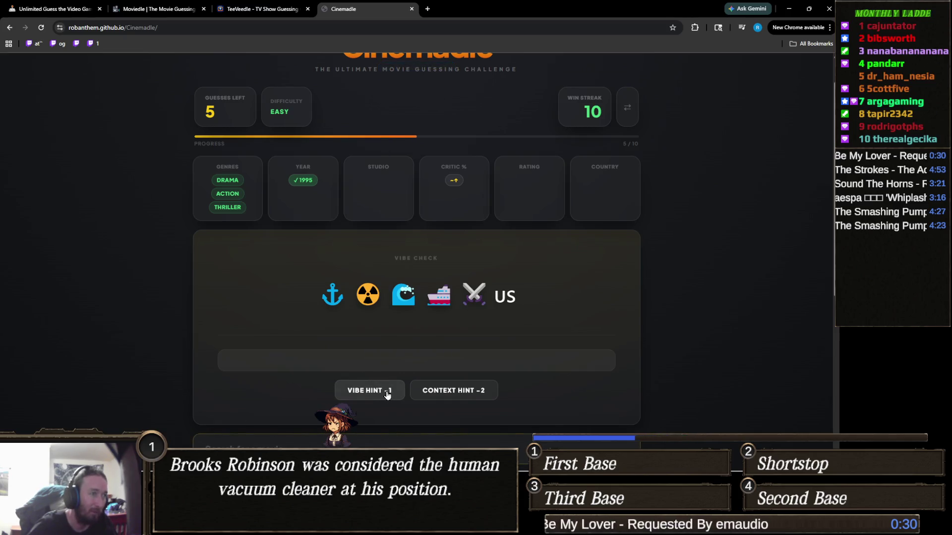
Reveal the vibe hint about a nuclear-vessel command dispute and scroll through the guess clues.
{"action": "scroll", "coordinate": [387, 395], "scroll_direction": "down", "scroll_amount": 2}
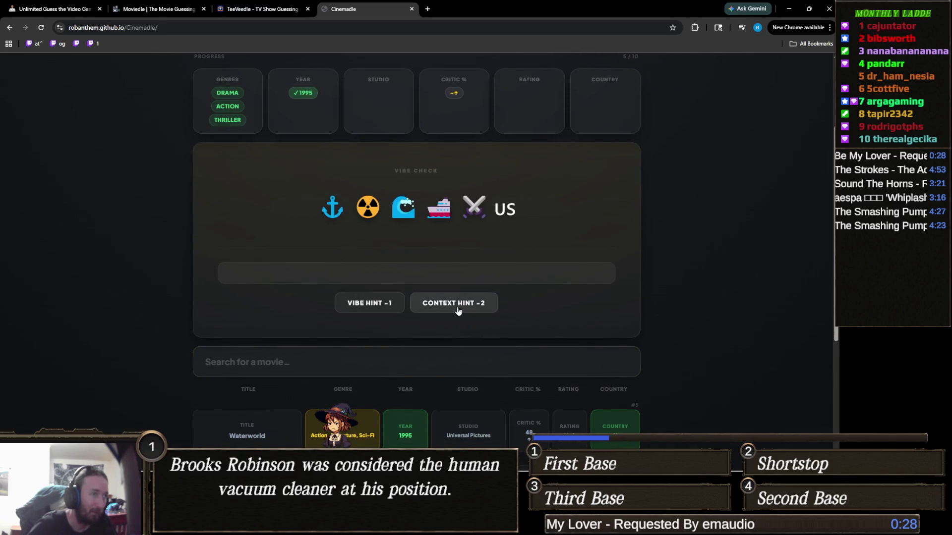
{"action": "left_click", "coordinate": [384, 310]}
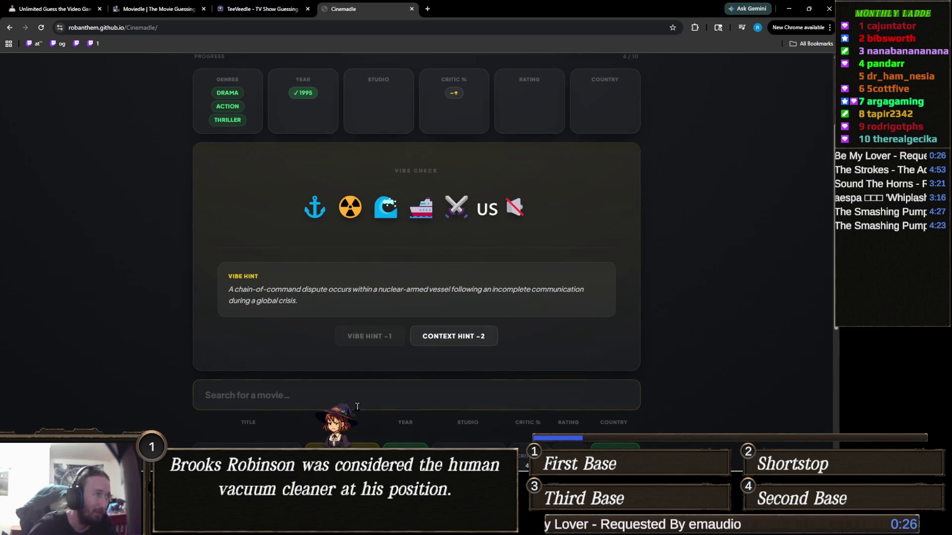
{"action": "left_click", "coordinate": [290, 395]}
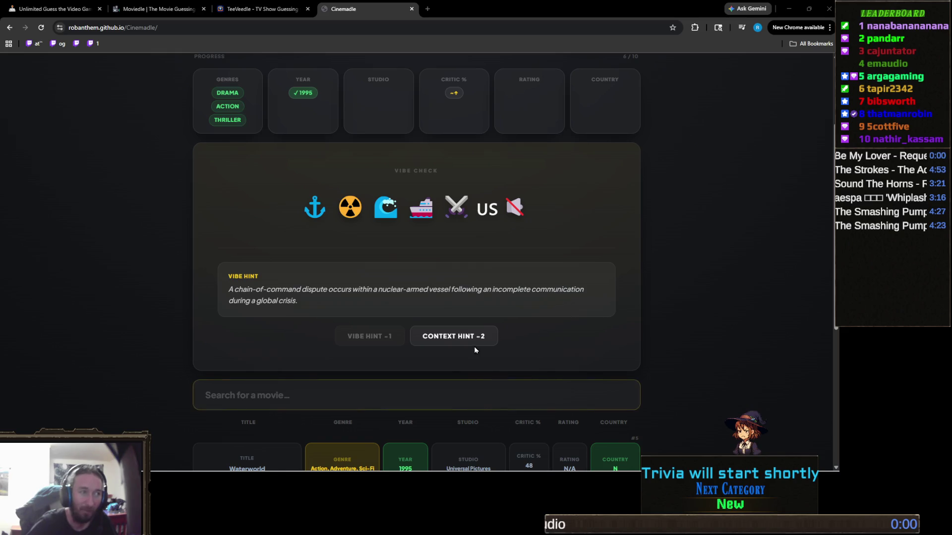
{"action": "scroll", "coordinate": [473, 333], "scroll_direction": "up", "scroll_amount": 3}
{"action": "scroll", "coordinate": [473, 332], "scroll_direction": "down", "scroll_amount": 3}
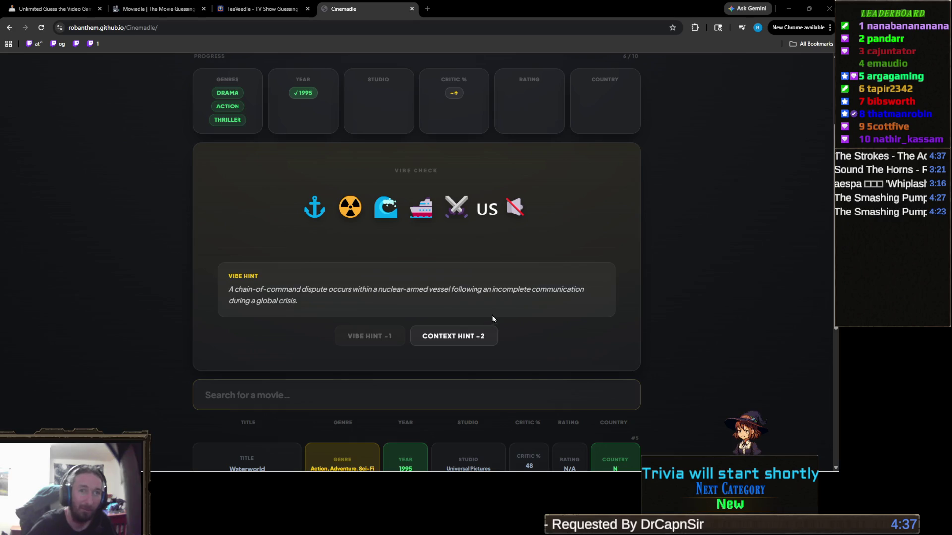
{"action": "left_click", "coordinate": [517, 210]}
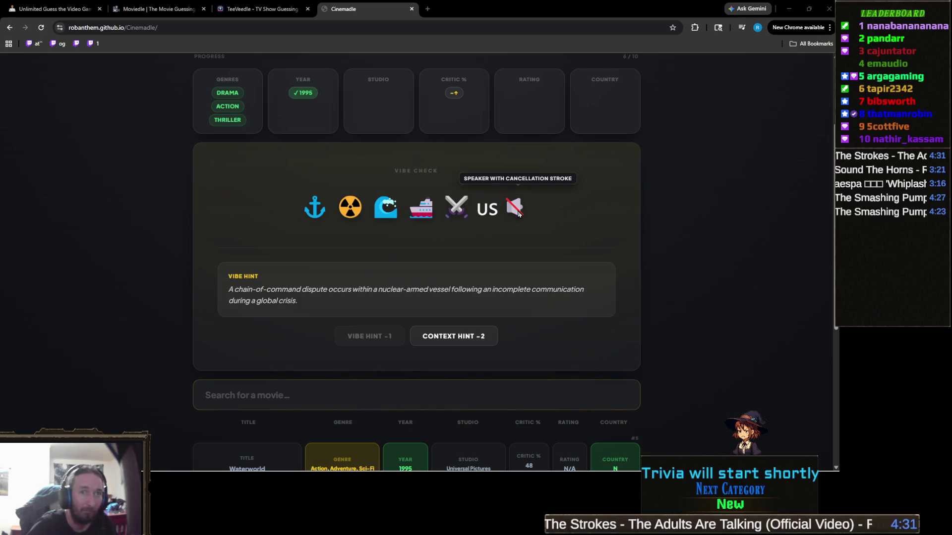
{"action": "mouse_move", "coordinate": [495, 213]}
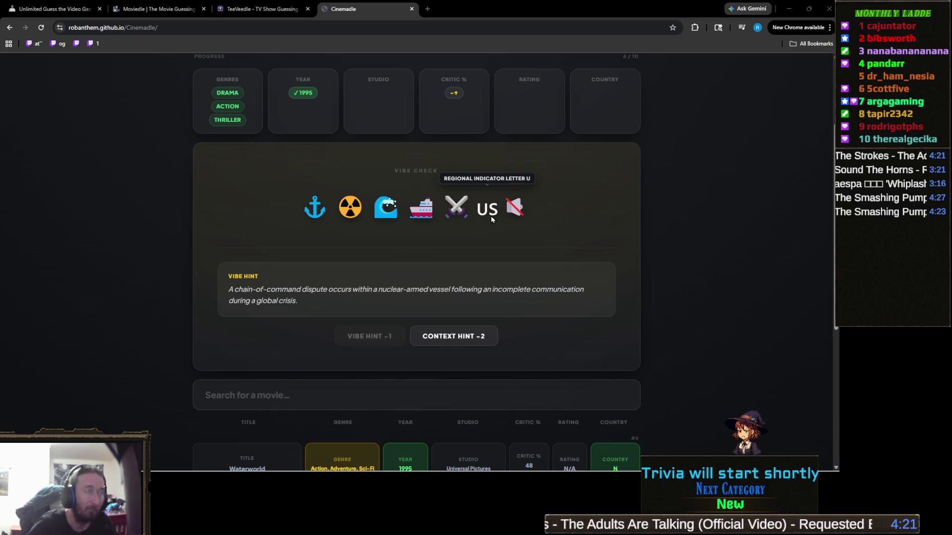
{"action": "scroll", "coordinate": [492, 219], "scroll_direction": "down", "scroll_amount": 3}
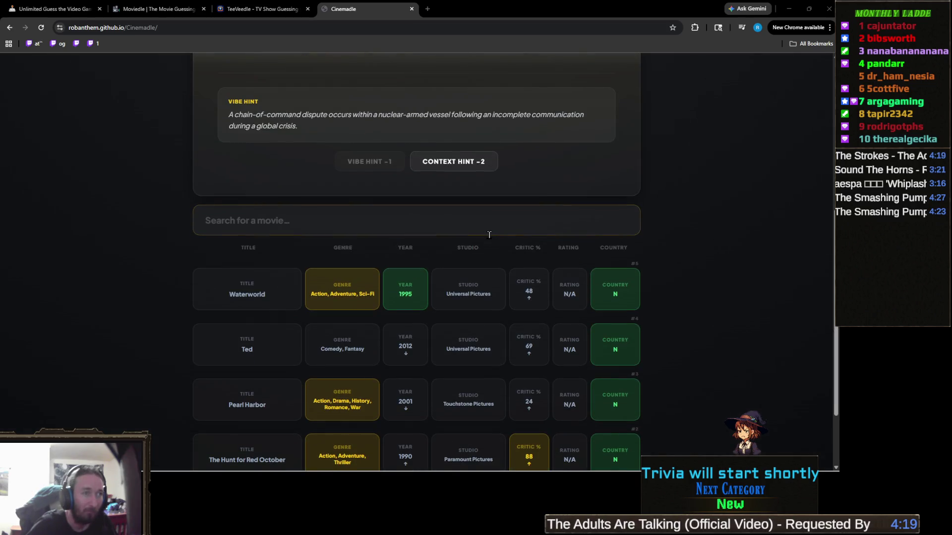
{"action": "scroll", "coordinate": [417, 243], "scroll_direction": "down", "scroll_amount": 2}
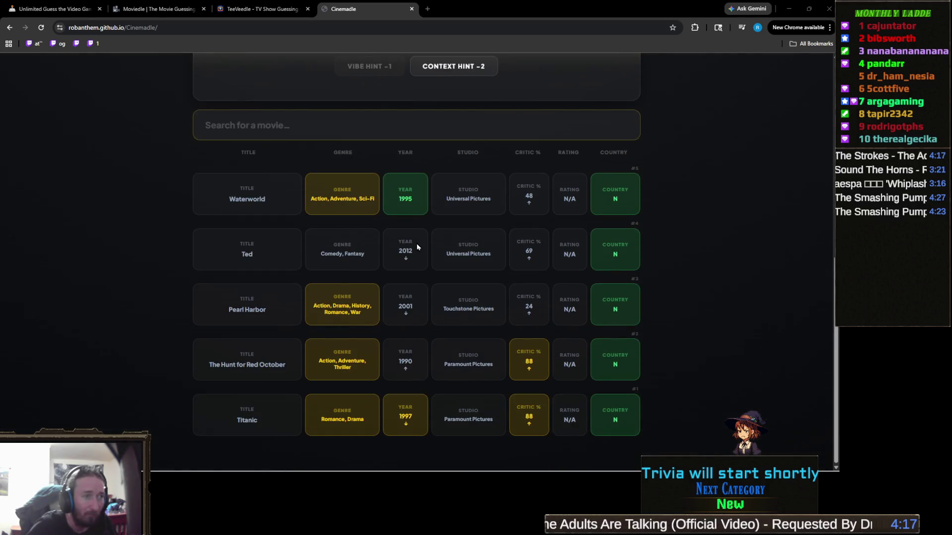
{"action": "scroll", "coordinate": [418, 245], "scroll_direction": "up", "scroll_amount": 6}
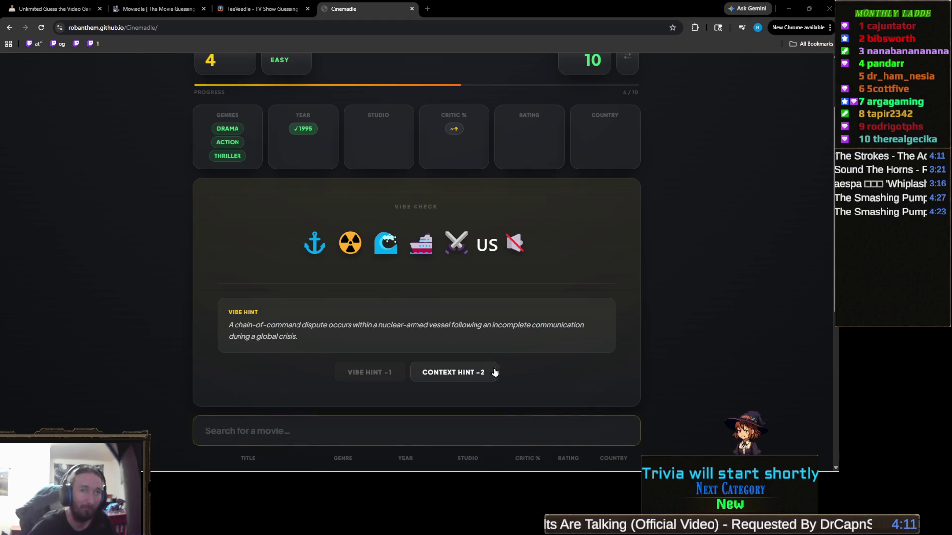
{"action": "scroll", "coordinate": [504, 360], "scroll_direction": "down", "scroll_amount": 1}
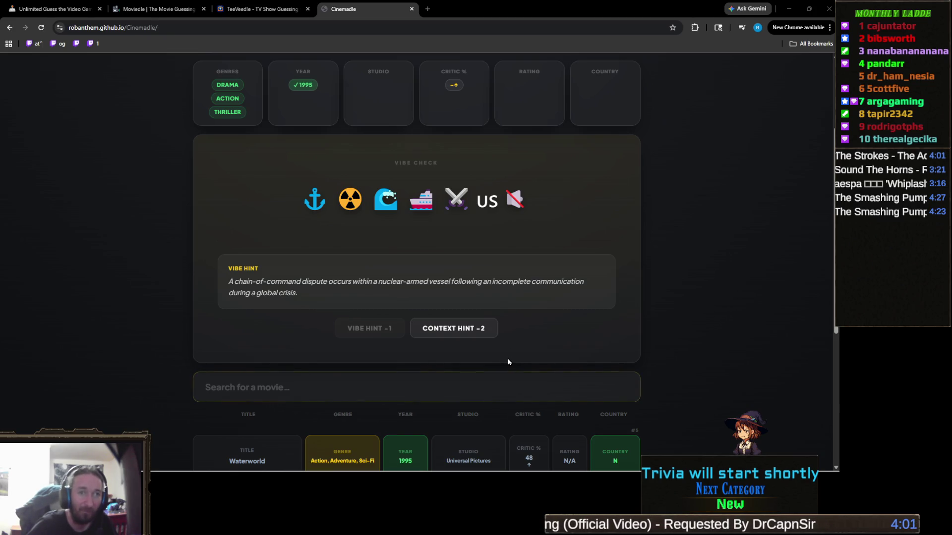
Try 'u-boat' and 'boat' searches, then guess 'crimson ti' to win with Crimson Tide.
{"action": "left_click", "coordinate": [349, 387]}
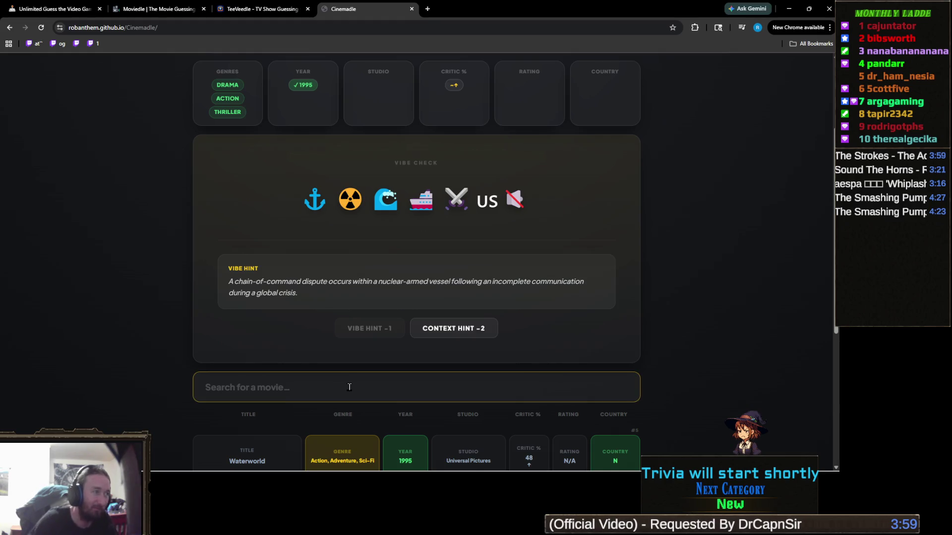
{"action": "type", "text": "u-bout"}
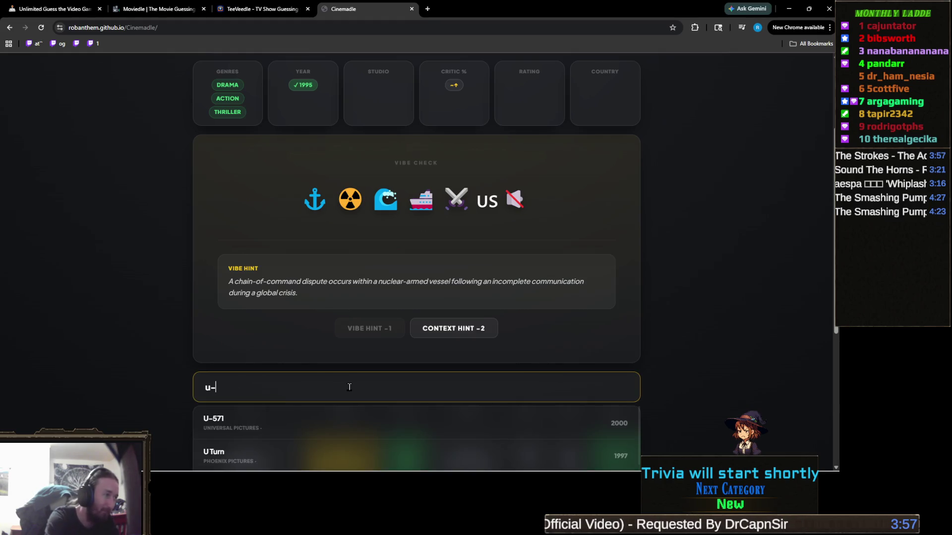
{"action": "key", "text": "BackSpace"}
{"action": "key", "text": "BackSpace"}
{"action": "key", "text": "BackSpace"}
{"action": "type", "text": "boat"}
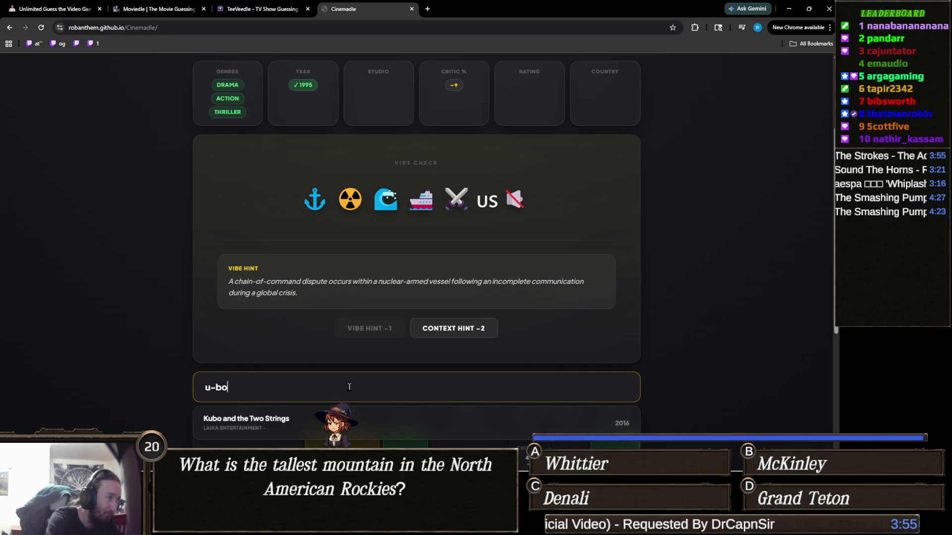
{"action": "key", "text": "ctrl+a"}
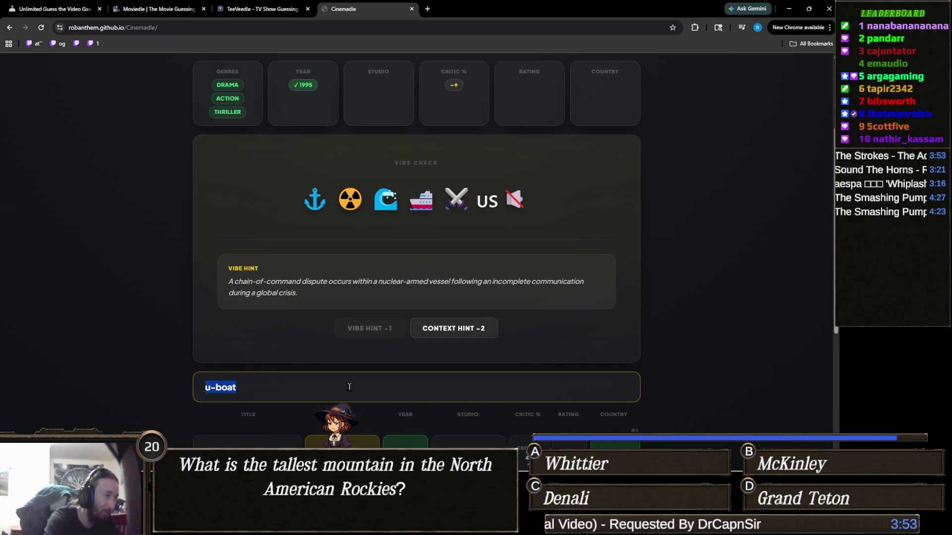
{"action": "type", "text": "boat"}
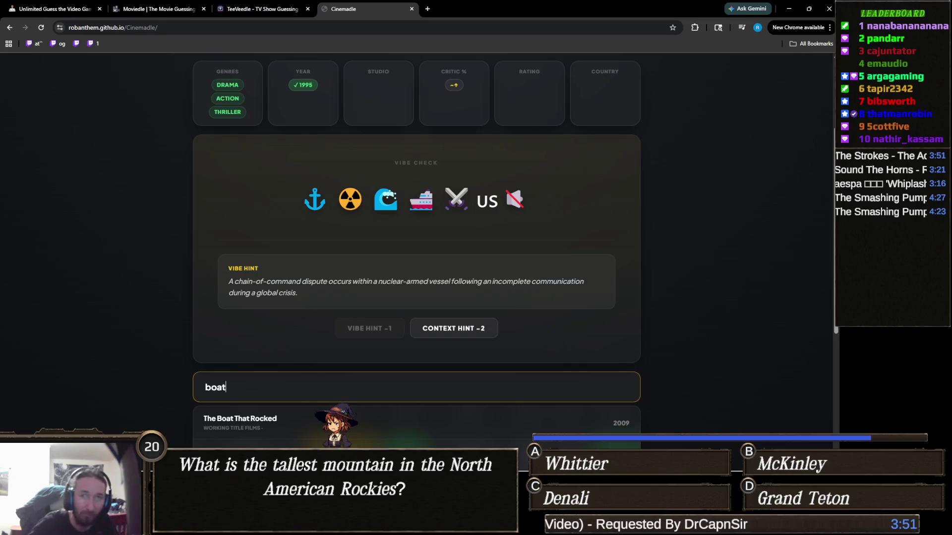
{"action": "key", "text": "alt+Tab"}
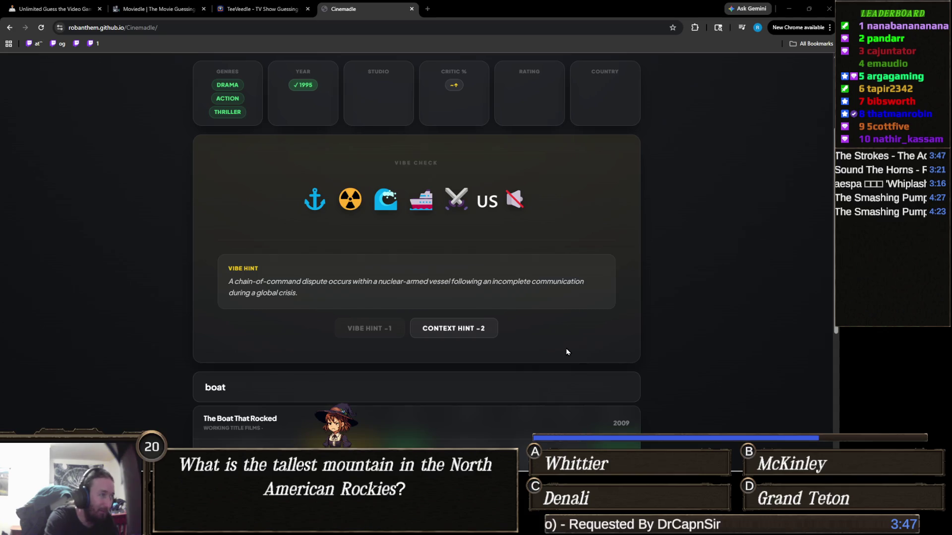
{"action": "left_click", "coordinate": [421, 385]}
{"action": "type", "text": "crimson ti"}
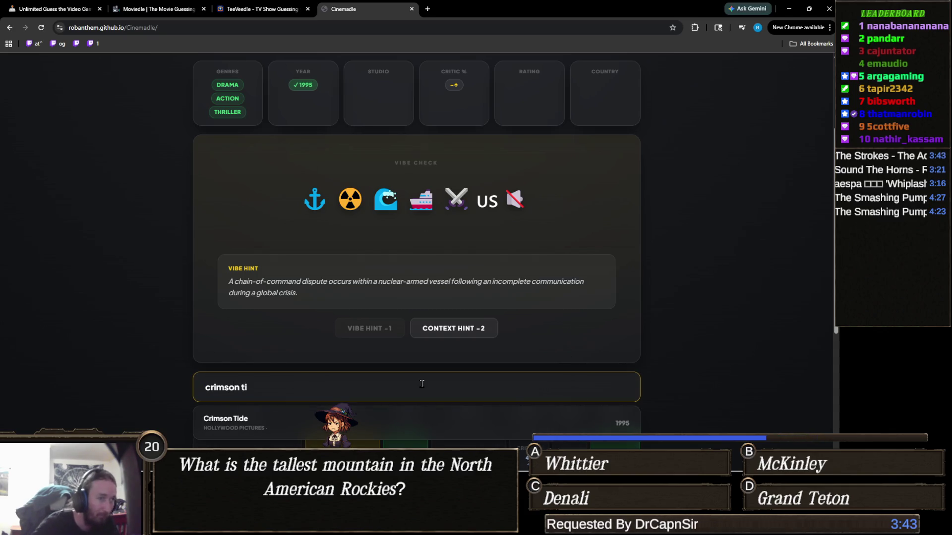
{"action": "key", "text": "Return"}
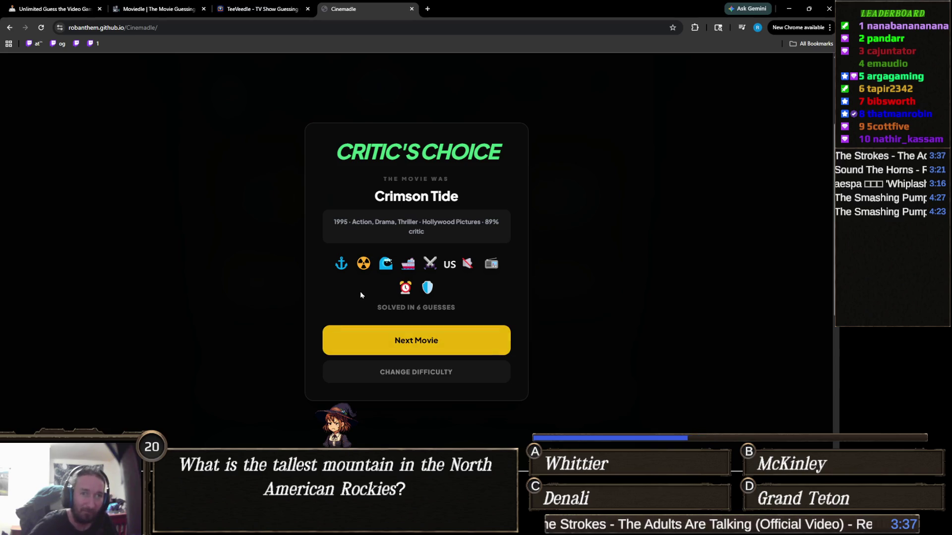
{"action": "left_click", "coordinate": [66, 9]}
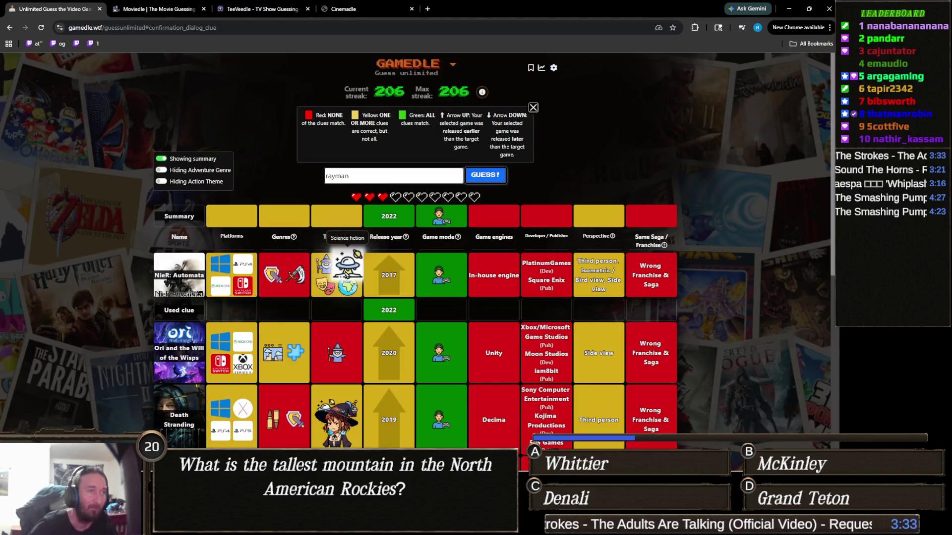
{"action": "scroll", "coordinate": [347, 277], "scroll_direction": "down", "scroll_amount": 6}
{"action": "scroll", "coordinate": [415, 298], "scroll_direction": "up", "scroll_amount": 4}
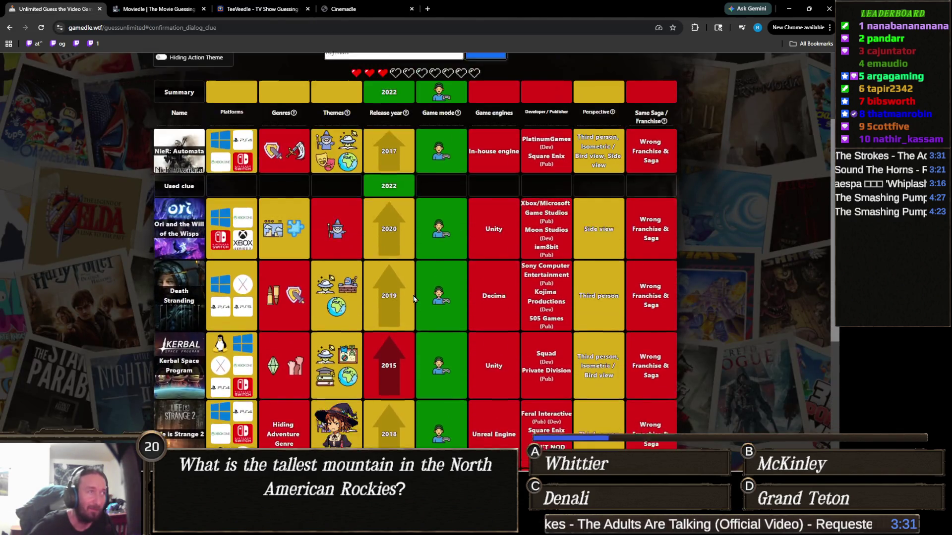
{"action": "scroll", "coordinate": [415, 297], "scroll_direction": "up", "scroll_amount": 2}
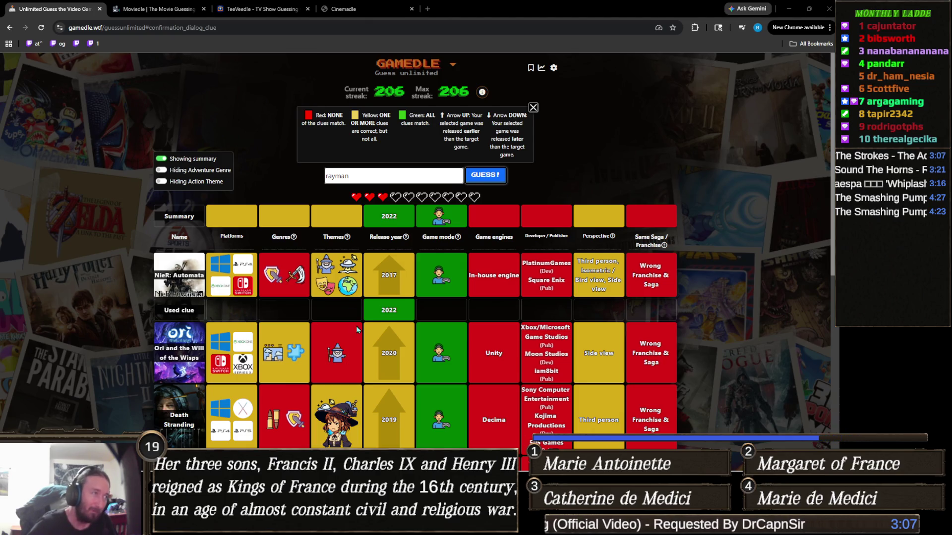
{"action": "scroll", "coordinate": [290, 322], "scroll_direction": "down", "scroll_amount": 3}
{"action": "scroll", "coordinate": [289, 246], "scroll_direction": "down", "scroll_amount": 2}
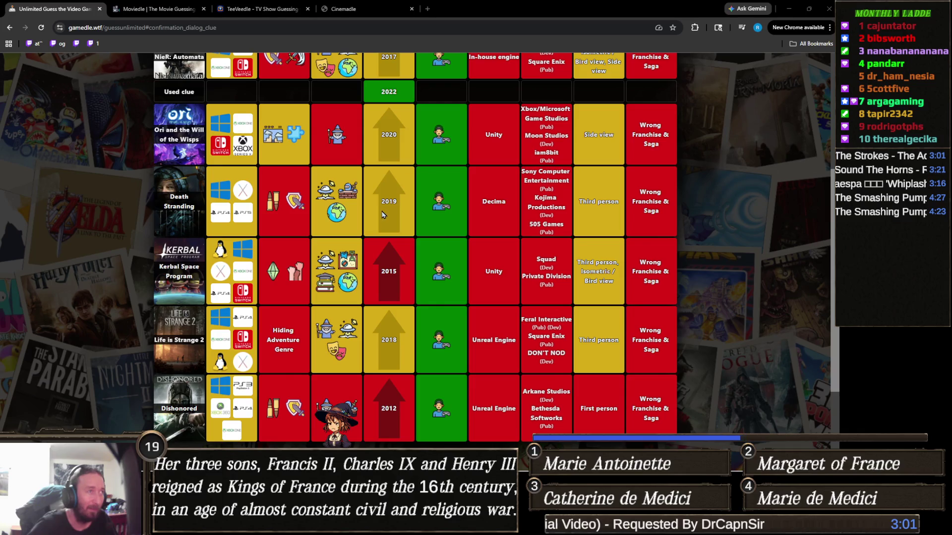
{"action": "scroll", "coordinate": [397, 208], "scroll_direction": "up", "scroll_amount": 3}
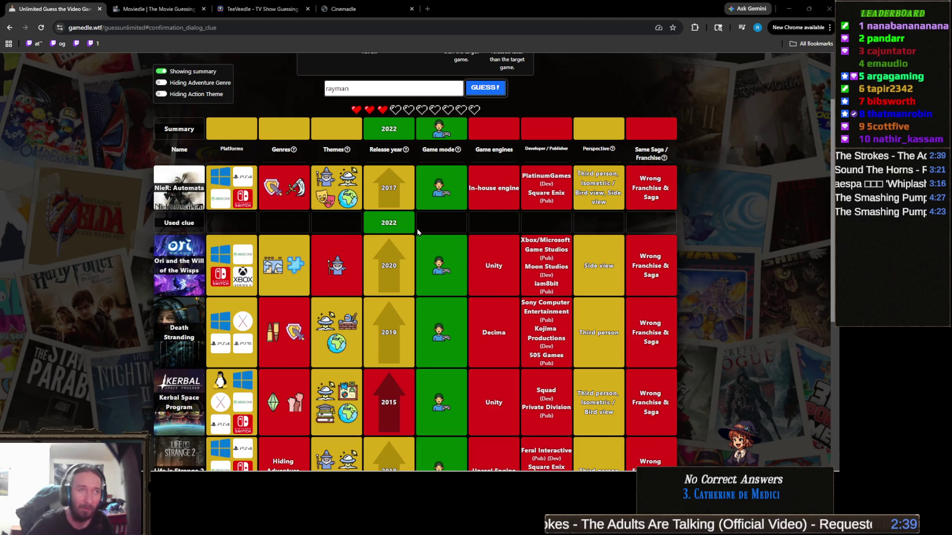
{"action": "scroll", "coordinate": [417, 229], "scroll_direction": "up", "scroll_amount": 1}
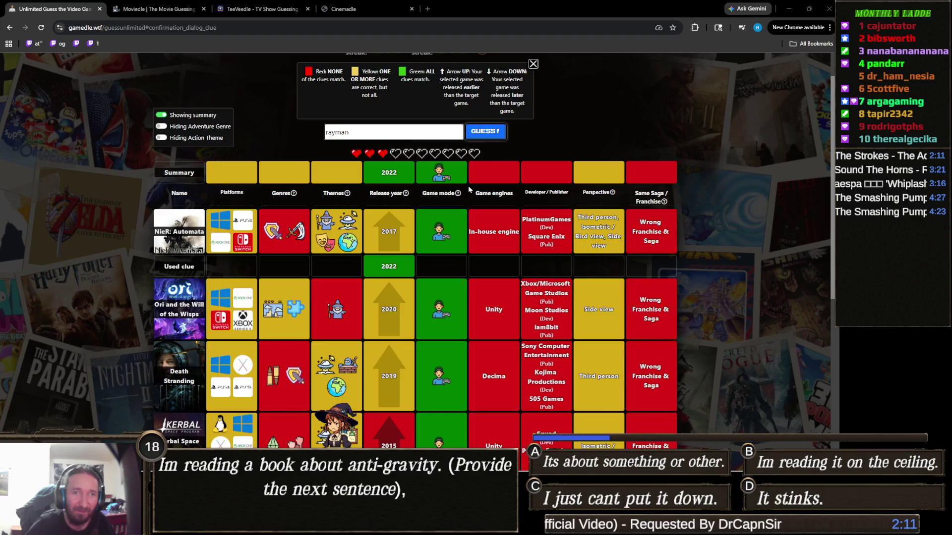
{"action": "left_click", "coordinate": [422, 129]}
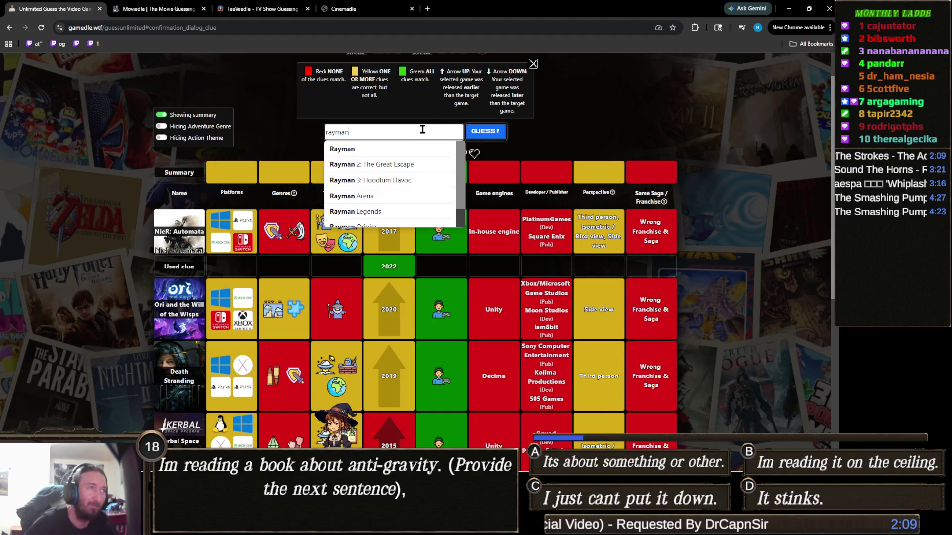
Search the Gamedle suggestions for 'sonic and', then 'sonic & the', browsing the results.
{"action": "key", "text": "ctrl+a"}
{"action": "type", "text": "sonic and"}
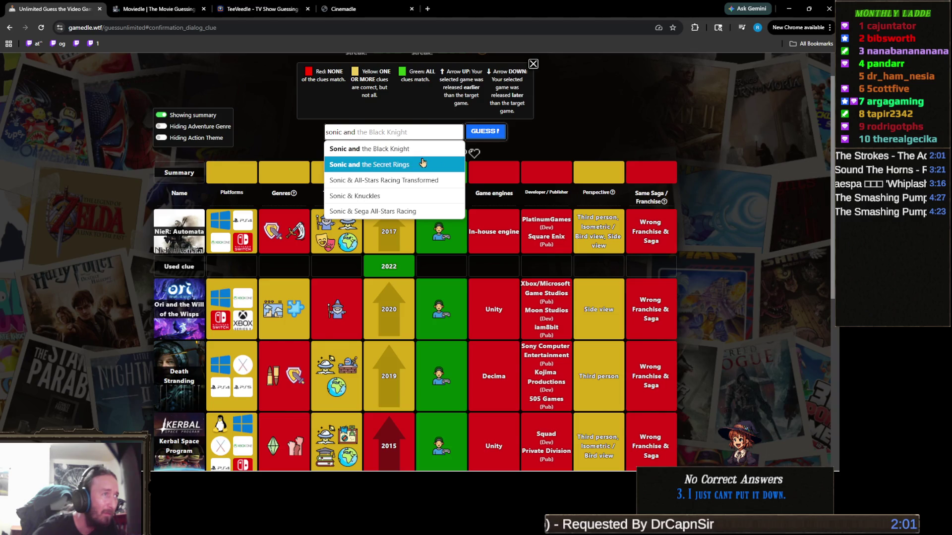
{"action": "scroll", "coordinate": [421, 163], "scroll_direction": "down", "scroll_amount": 2}
{"action": "scroll", "coordinate": [419, 151], "scroll_direction": "up", "scroll_amount": 3}
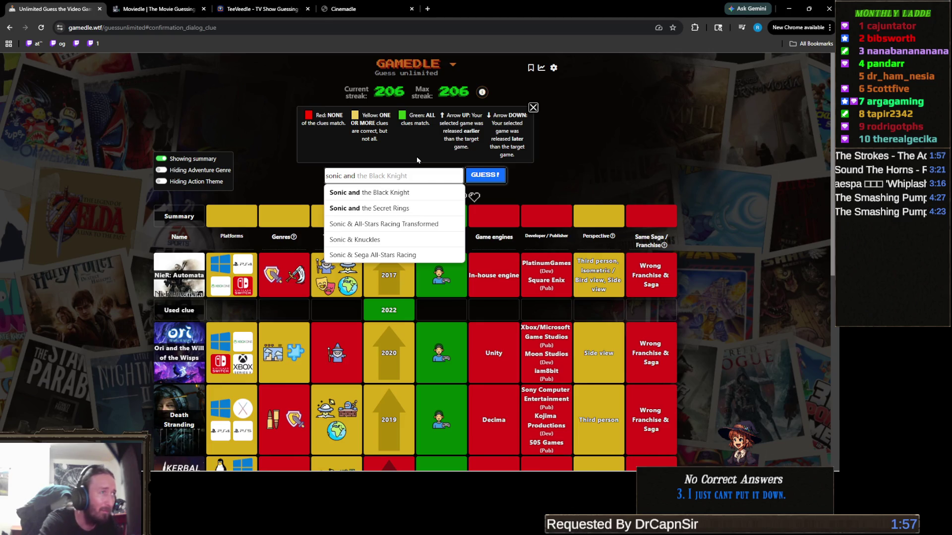
{"action": "key", "text": "BackSpace"}
{"action": "key", "text": "BackSpace"}
{"action": "key", "text": "BackSpace"}
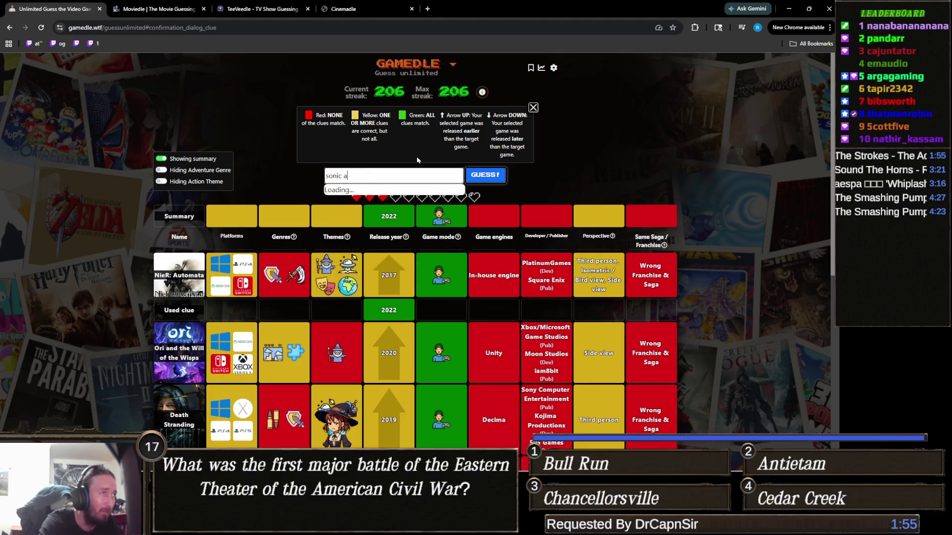
{"action": "type", "text": "&"}
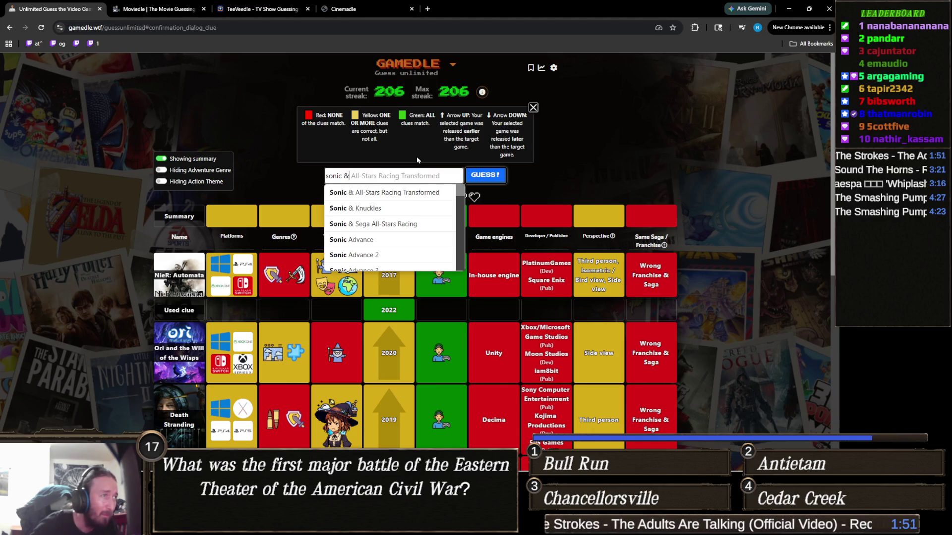
{"action": "type", "text": " the"}
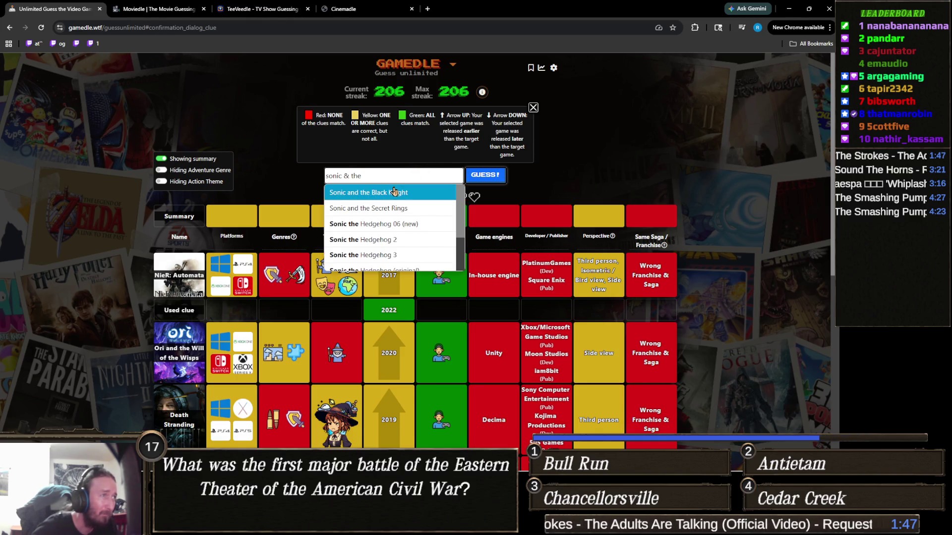
{"action": "scroll", "coordinate": [394, 188], "scroll_direction": "down", "scroll_amount": 1}
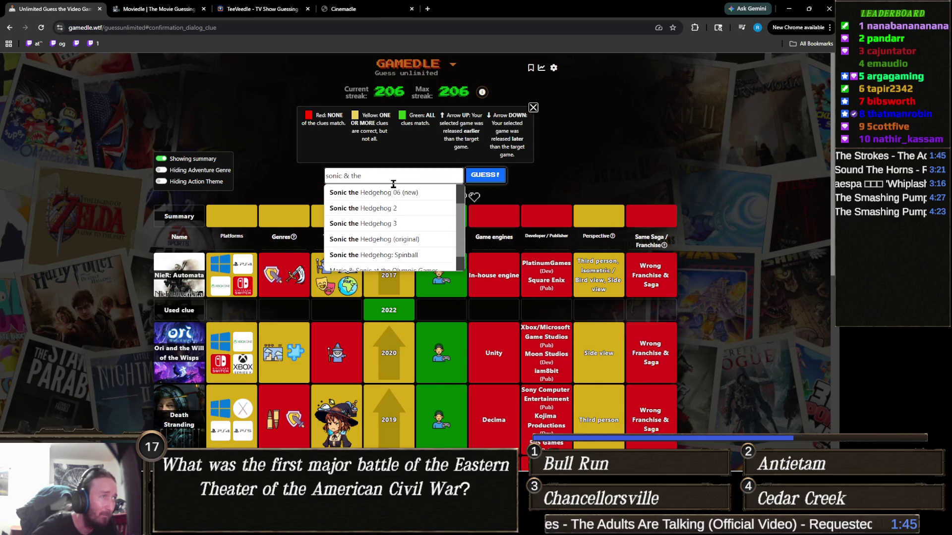
{"action": "scroll", "coordinate": [393, 183], "scroll_direction": "down", "scroll_amount": 1}
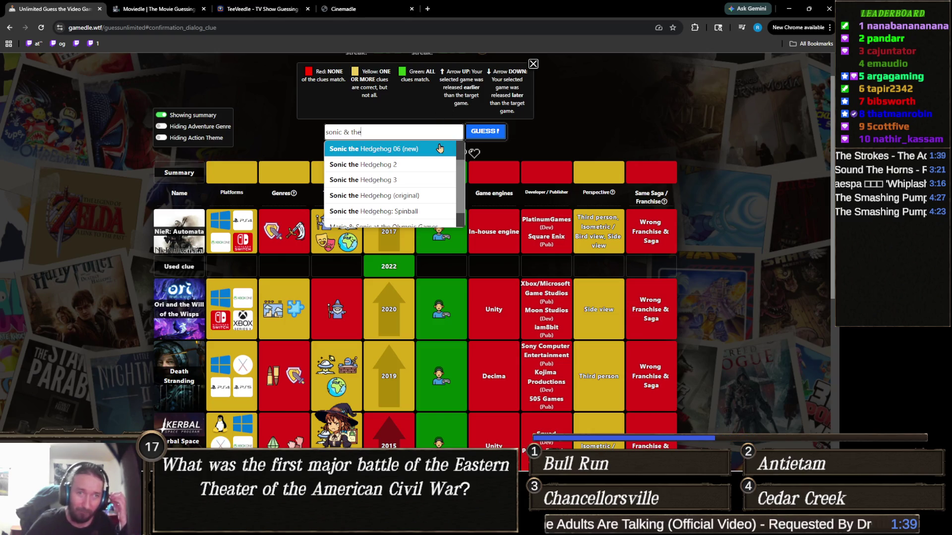
{"action": "scroll", "coordinate": [407, 164], "scroll_direction": "up", "scroll_amount": 2}
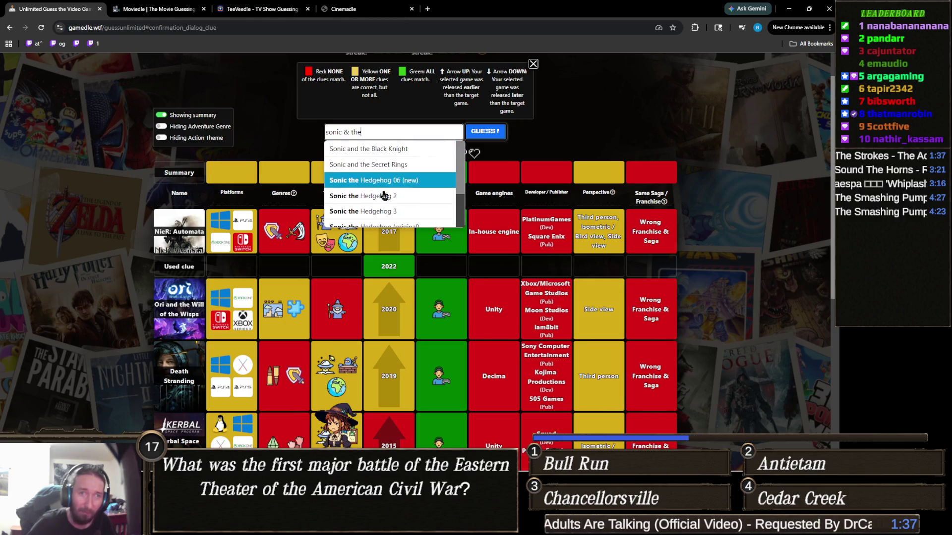
{"action": "scroll", "coordinate": [169, 236], "scroll_direction": "up", "scroll_amount": 1}
Replace the query with 'the murder of sonic' and pick The Murder of Sonic the Hedgehog.
{"action": "key", "text": "ctrl+a"}
{"action": "type", "text": "the murder of sonic"}
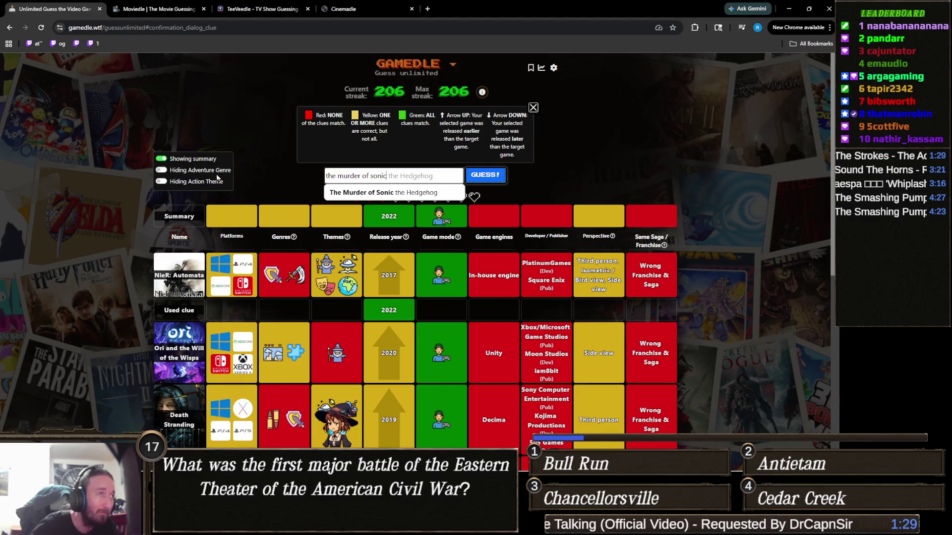
{"action": "left_click", "coordinate": [444, 194]}
Submit The Murder of Sonic the Hedgehog and review its row: correct franchise, wrong saga.
{"action": "left_click", "coordinate": [505, 183]}
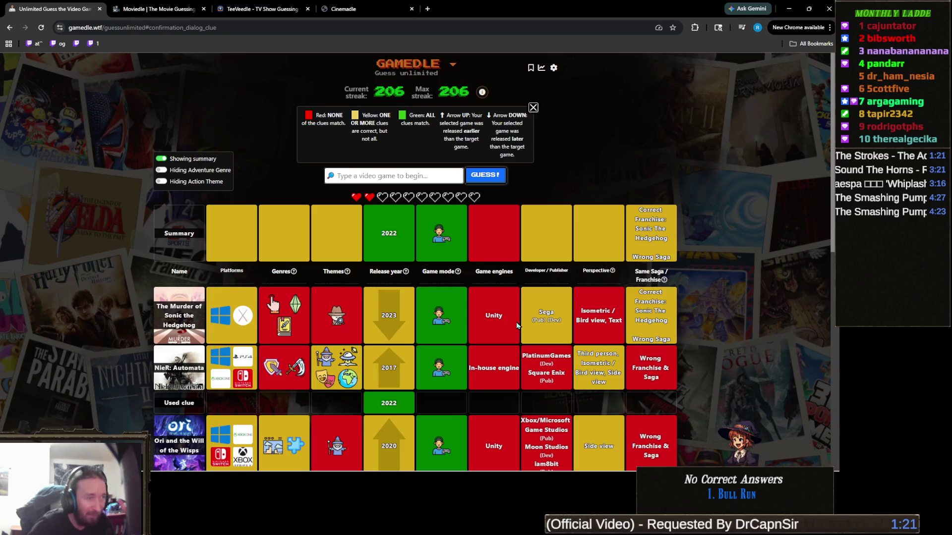
{"action": "scroll", "coordinate": [477, 336], "scroll_direction": "down", "scroll_amount": 3}
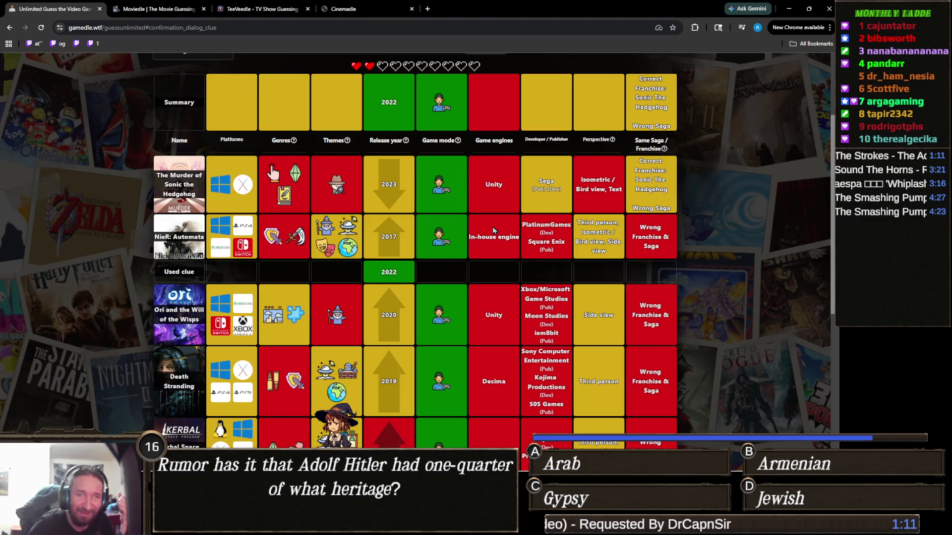
{"action": "scroll", "coordinate": [493, 229], "scroll_direction": "up", "scroll_amount": 1}
{"action": "scroll", "coordinate": [494, 229], "scroll_direction": "up", "scroll_amount": 1}
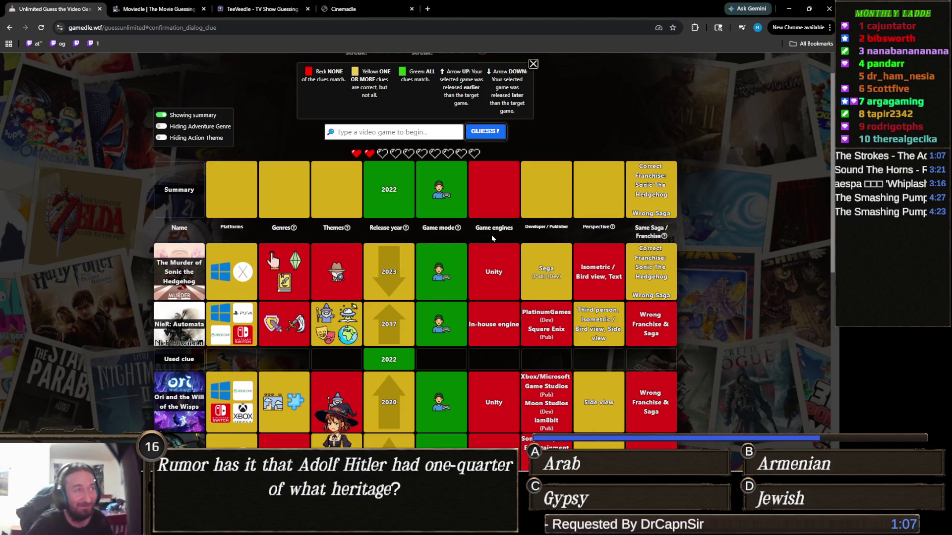
{"action": "scroll", "coordinate": [373, 213], "scroll_direction": "up", "scroll_amount": 1}
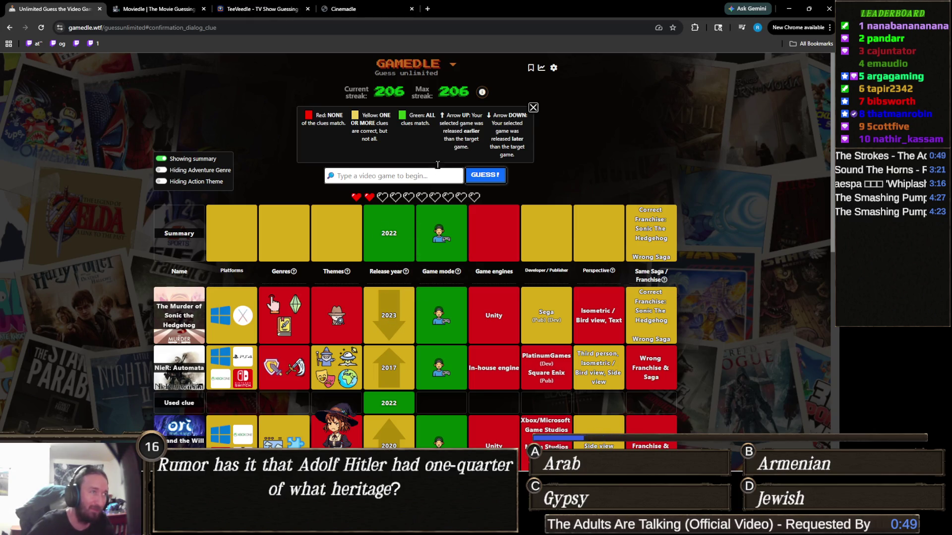
{"action": "left_click", "coordinate": [429, 176]}
Enter 'sonic' and browse the suggested Sonic titles before dismissing the list.
{"action": "type", "text": "sonic"}
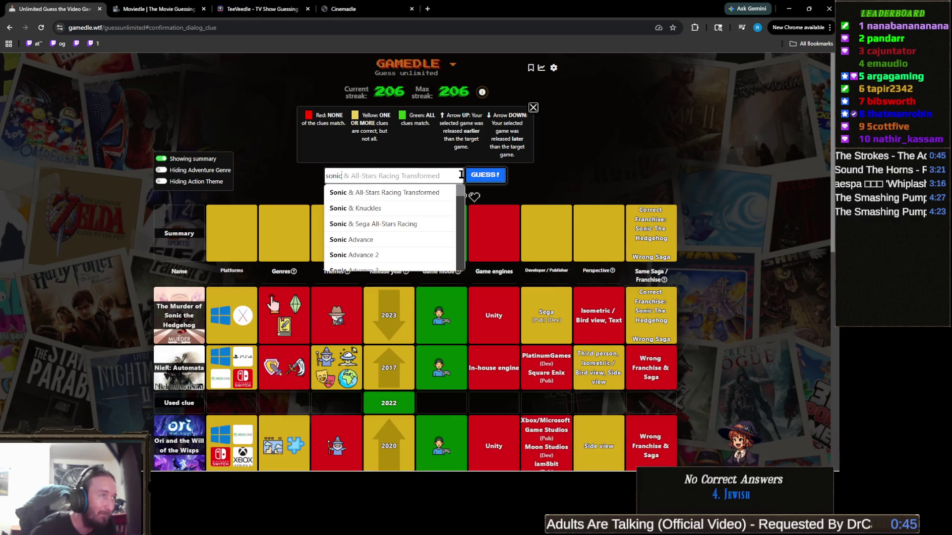
{"action": "scroll", "coordinate": [430, 212], "scroll_direction": "down", "scroll_amount": 1}
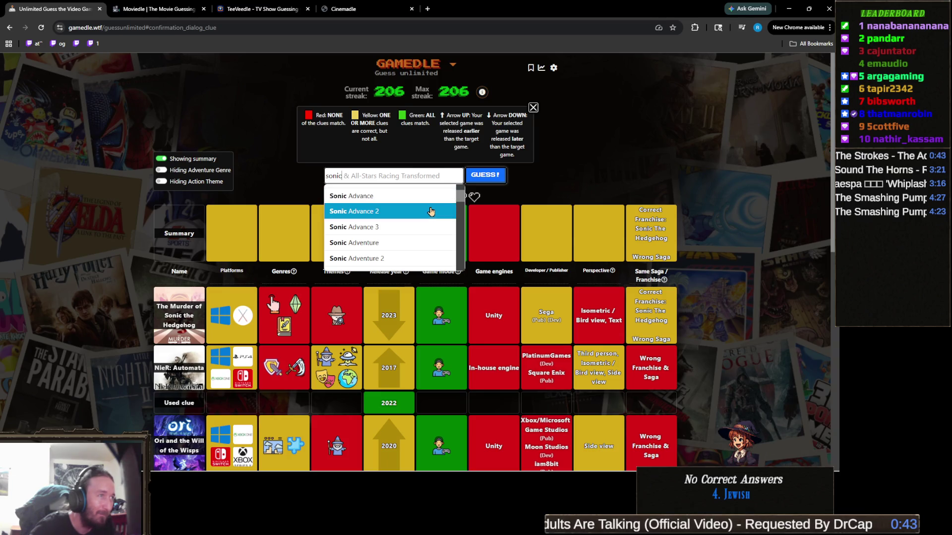
{"action": "scroll", "coordinate": [430, 211], "scroll_direction": "down", "scroll_amount": 1}
{"action": "scroll", "coordinate": [429, 205], "scroll_direction": "down", "scroll_amount": 1}
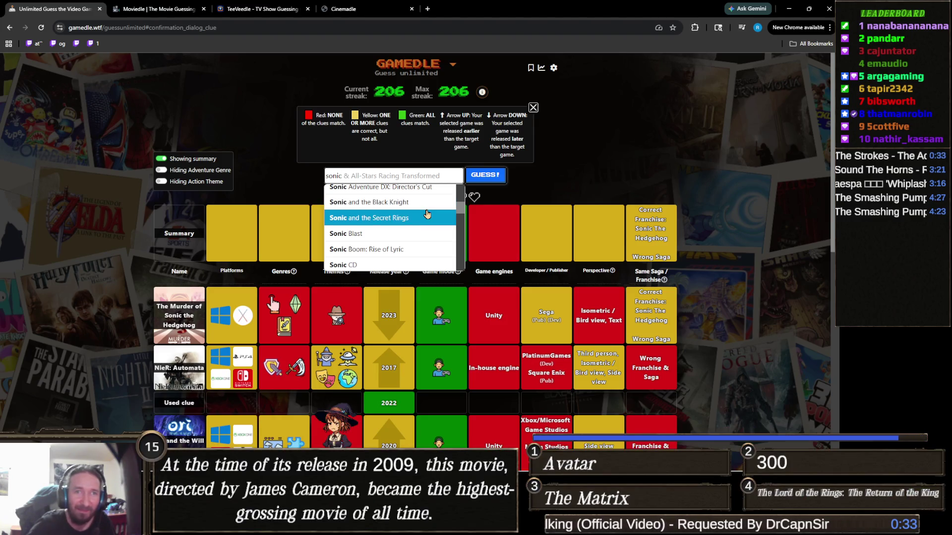
{"action": "key", "text": "Up"}
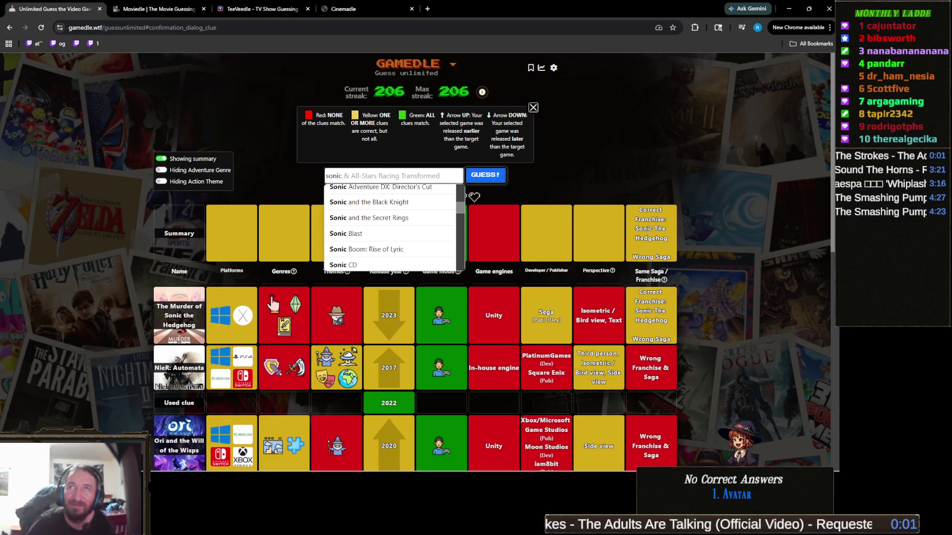
{"action": "key", "text": "Escape"}
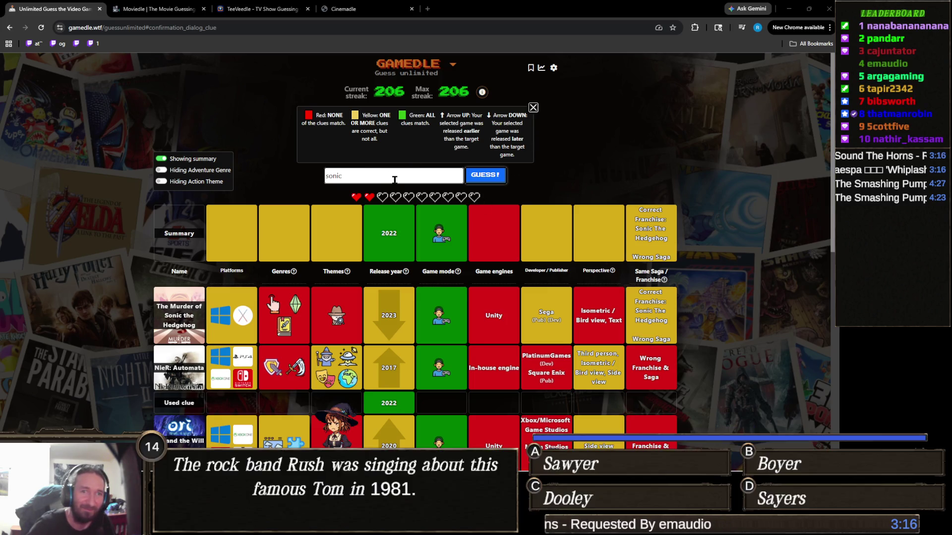
Enter 'sonic colors' and submit Sonic Colors, matching franchise, saga, engine and perspective.
{"action": "left_click", "coordinate": [395, 180]}
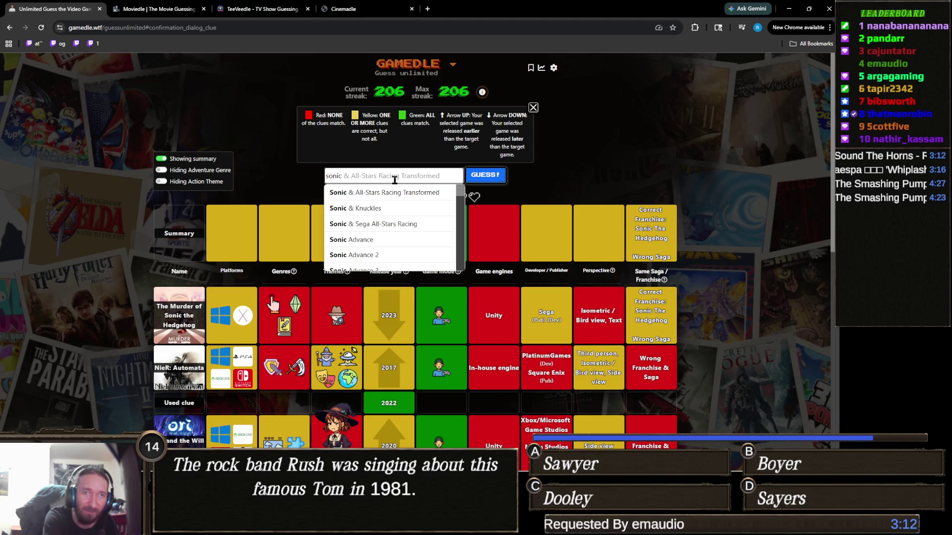
{"action": "key", "text": "Escape"}
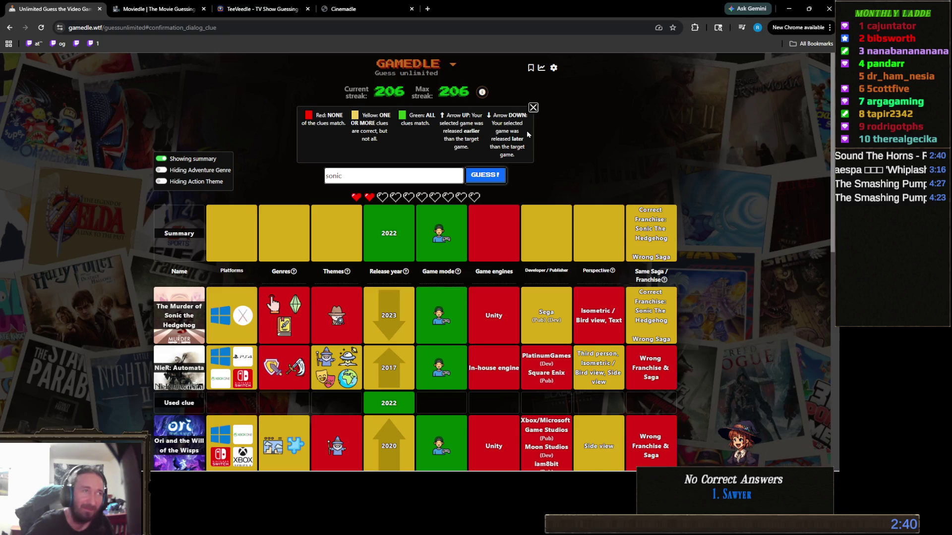
{"action": "type", "text": " colors"}
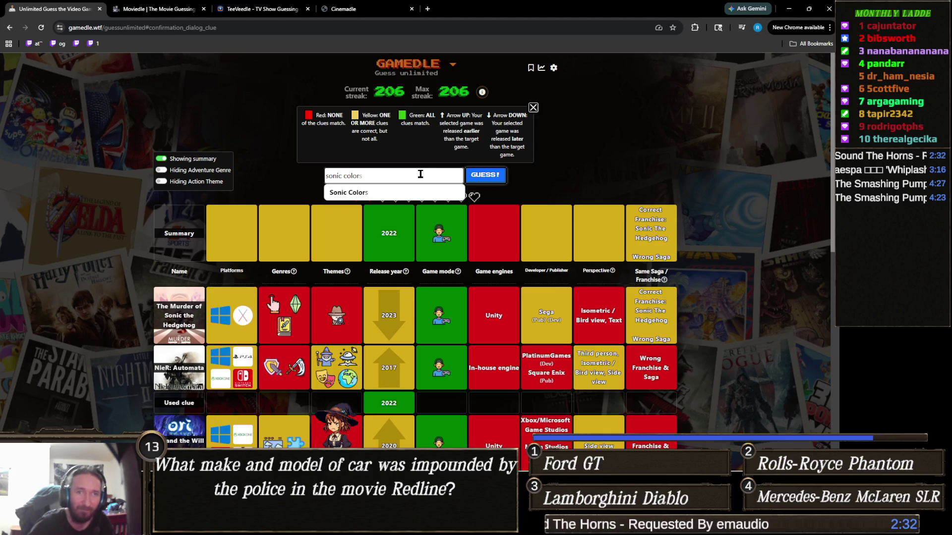
{"action": "key", "text": "ctrl+a"}
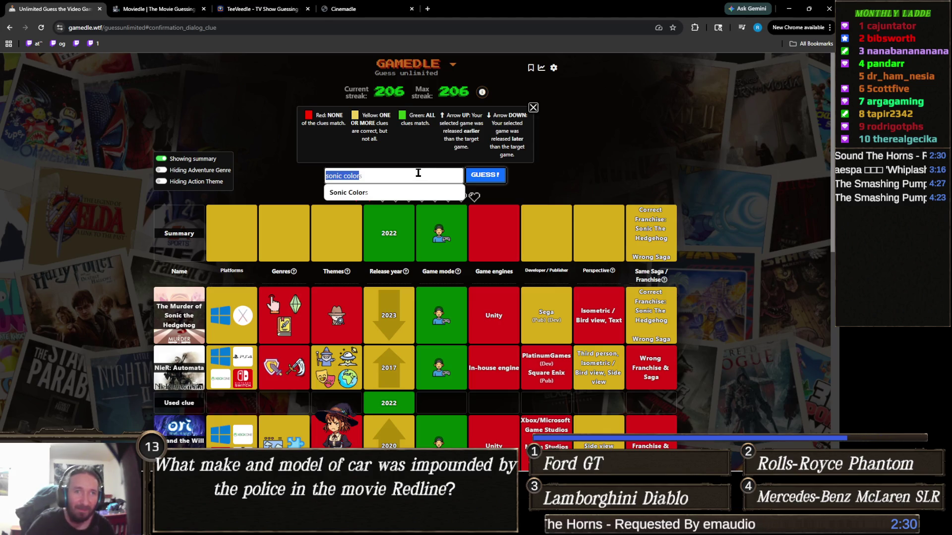
{"action": "key", "text": "BackSpace"}
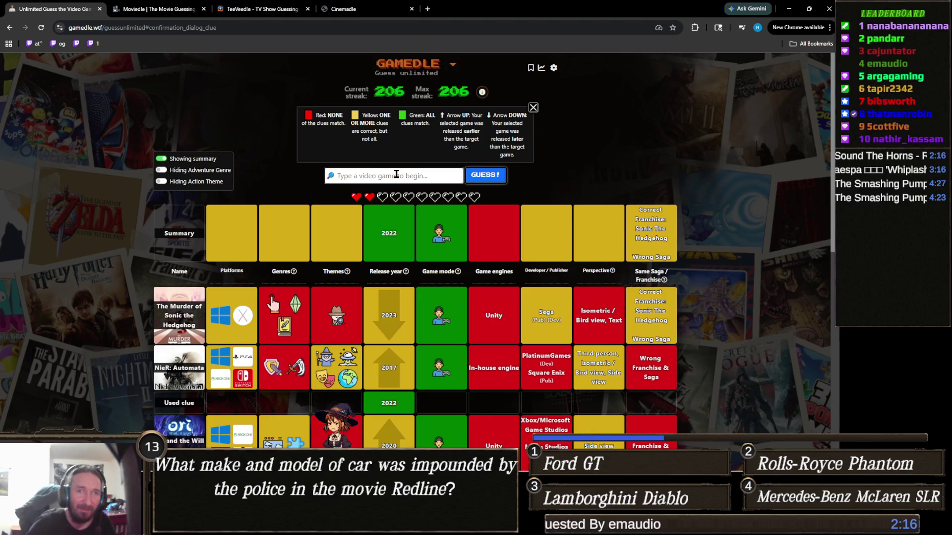
{"action": "type", "text": "sonic"}
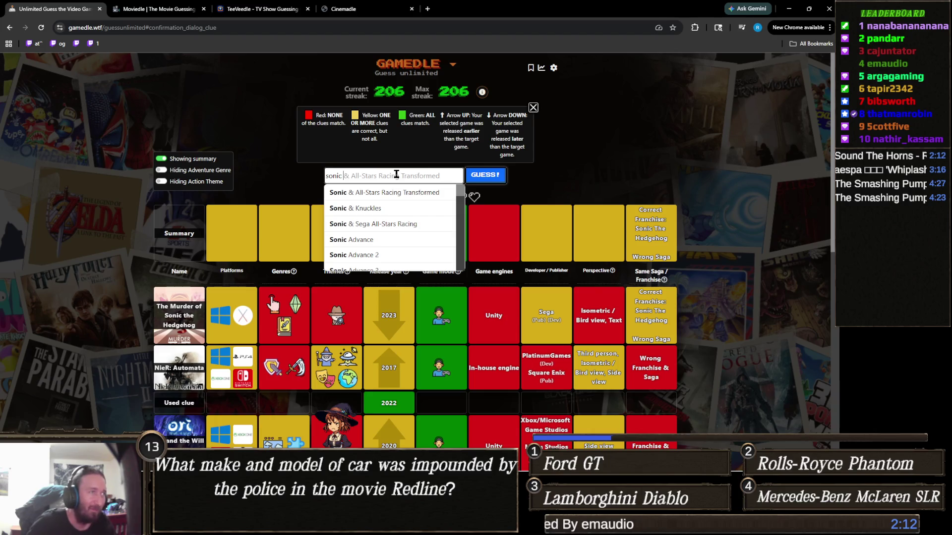
{"action": "type", "text": " colors"}
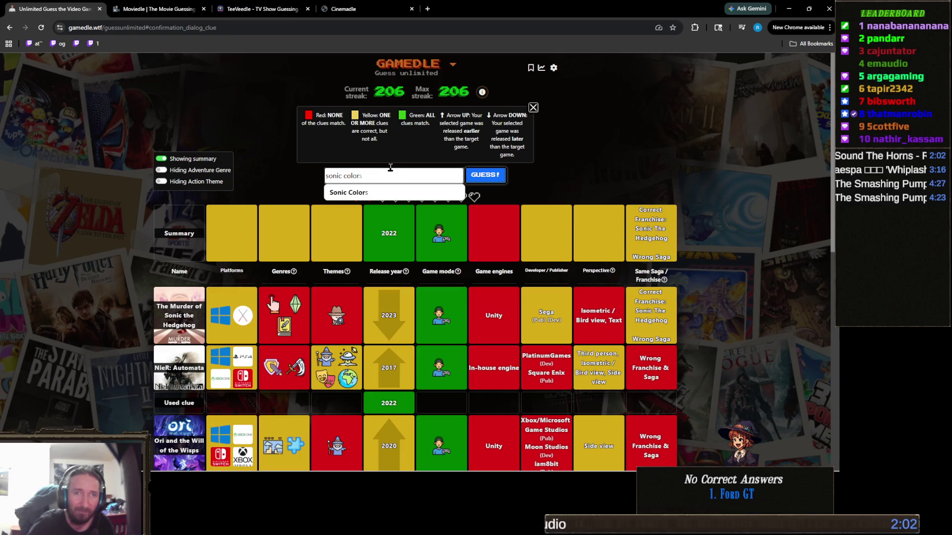
{"action": "left_click", "coordinate": [436, 192]}
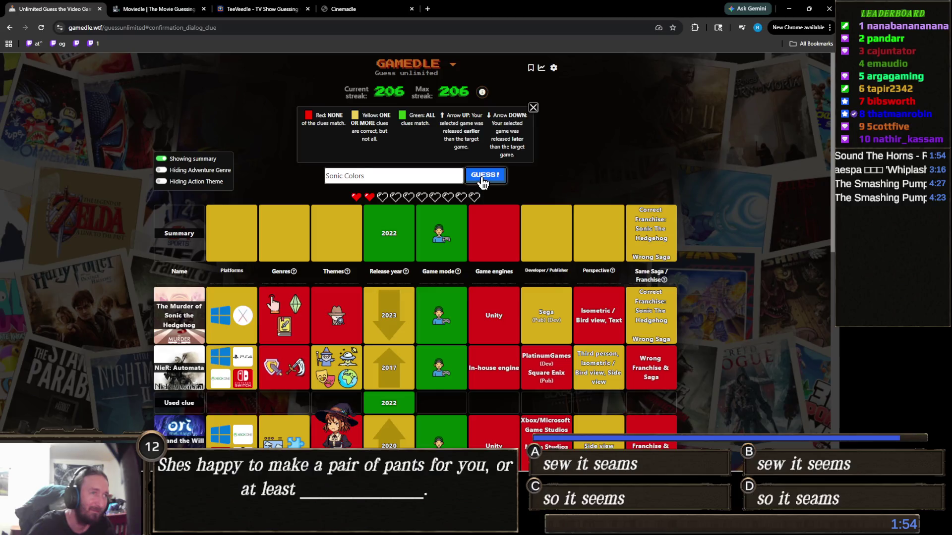
{"action": "left_click", "coordinate": [482, 178]}
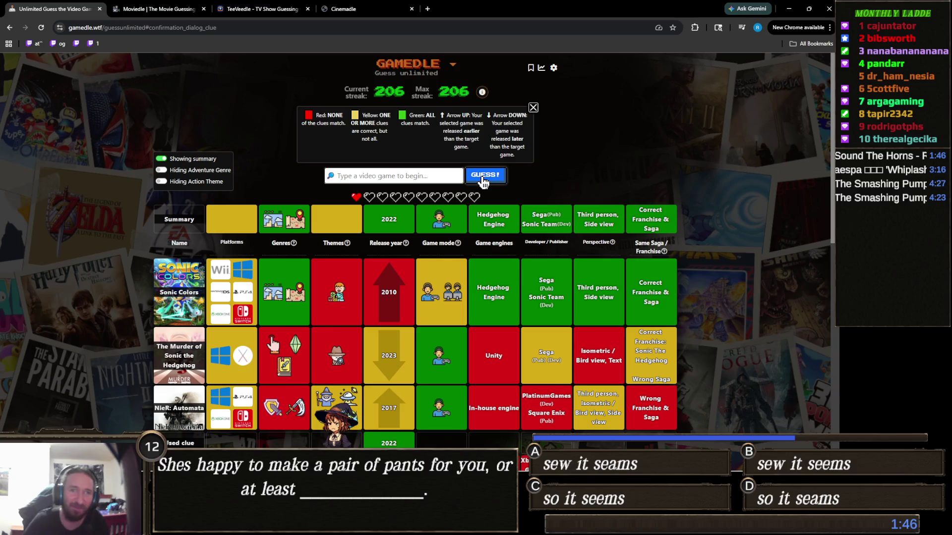
{"action": "left_click", "coordinate": [406, 176]}
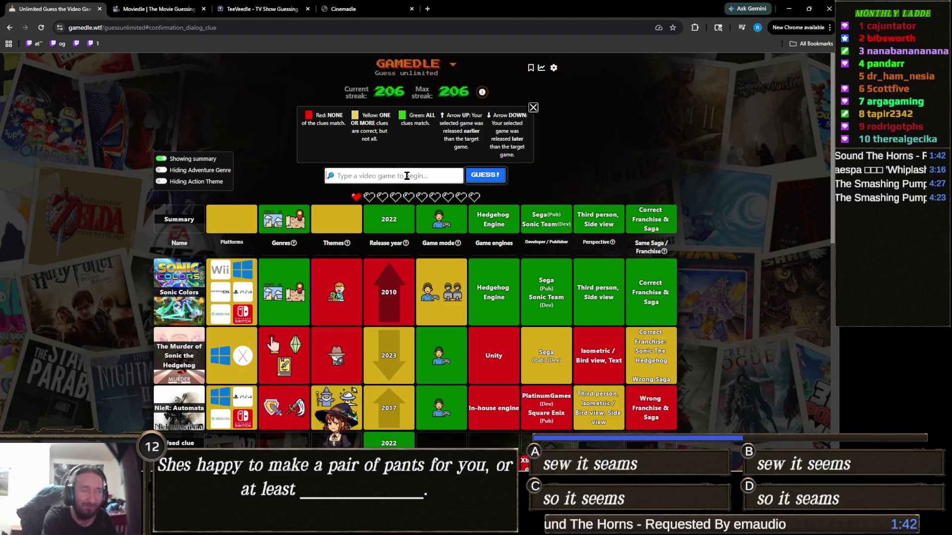
Enter 'sonic' and scroll through the full dropdown of Sonic game titles.
{"action": "type", "text": "sonic"}
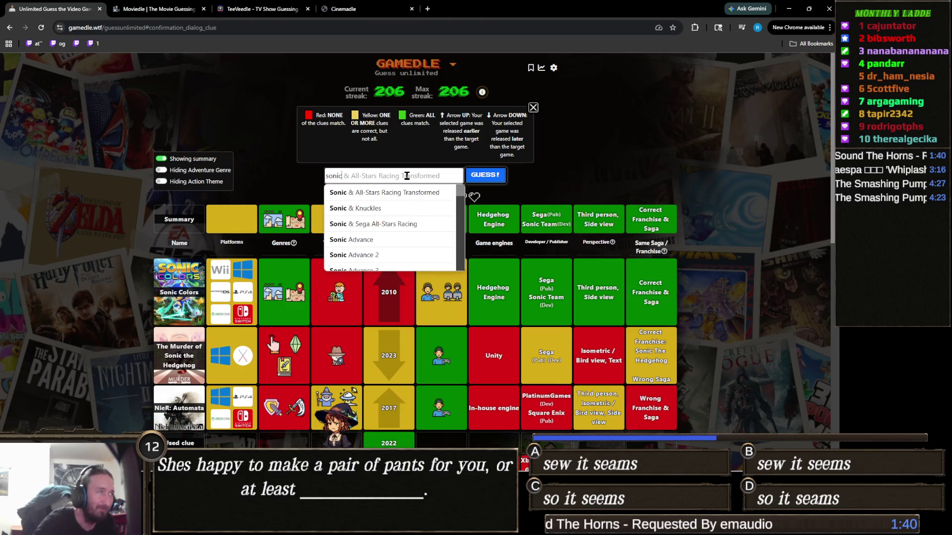
{"action": "scroll", "coordinate": [407, 194], "scroll_direction": "down", "scroll_amount": 8}
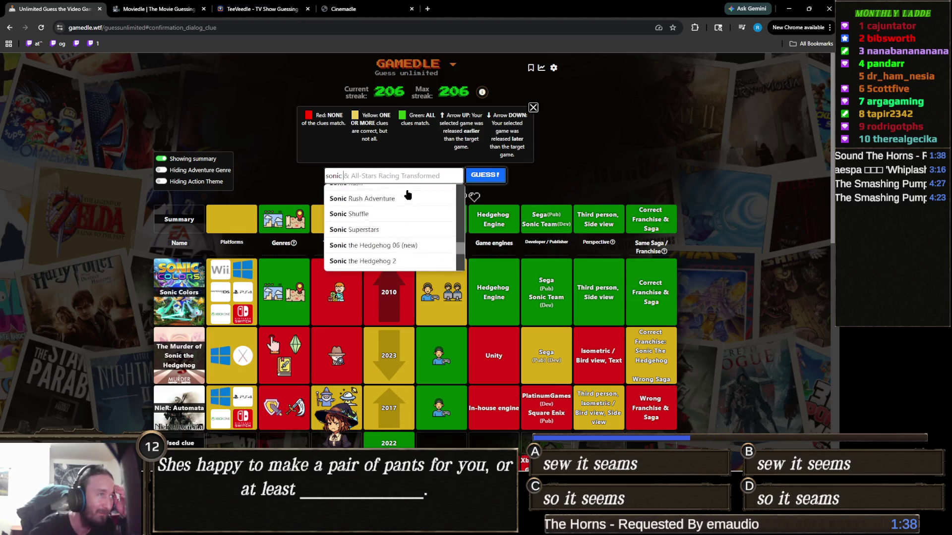
{"action": "scroll", "coordinate": [408, 218], "scroll_direction": "up", "scroll_amount": 8}
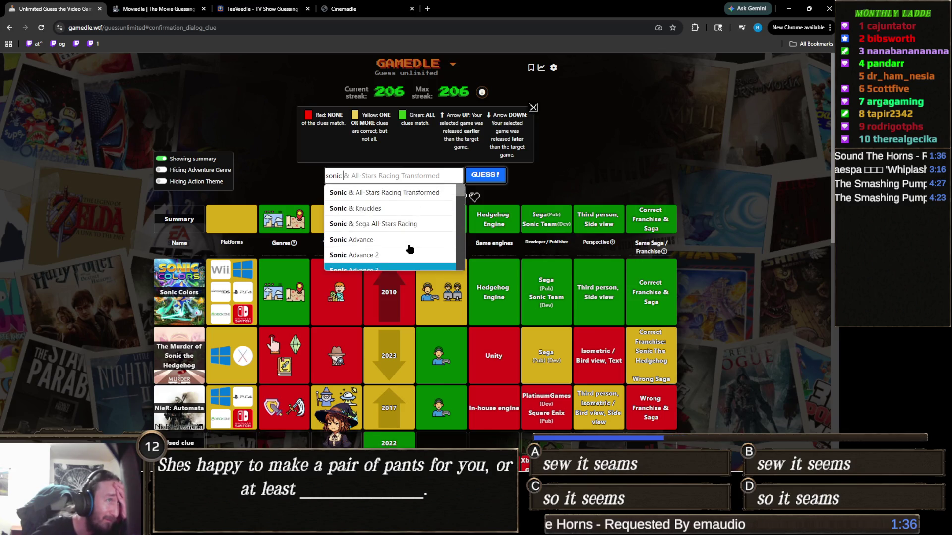
{"action": "scroll", "coordinate": [413, 207], "scroll_direction": "down", "scroll_amount": 2}
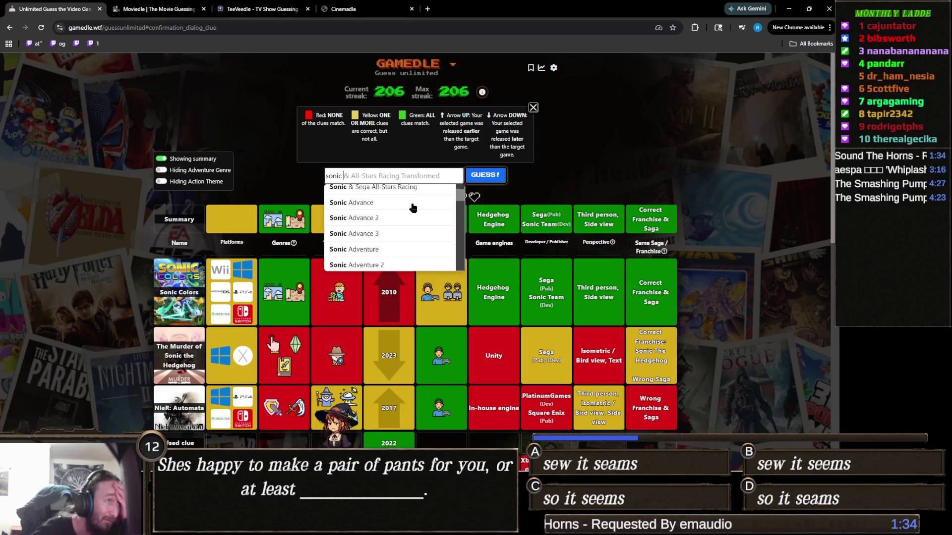
{"action": "scroll", "coordinate": [414, 206], "scroll_direction": "down", "scroll_amount": 1}
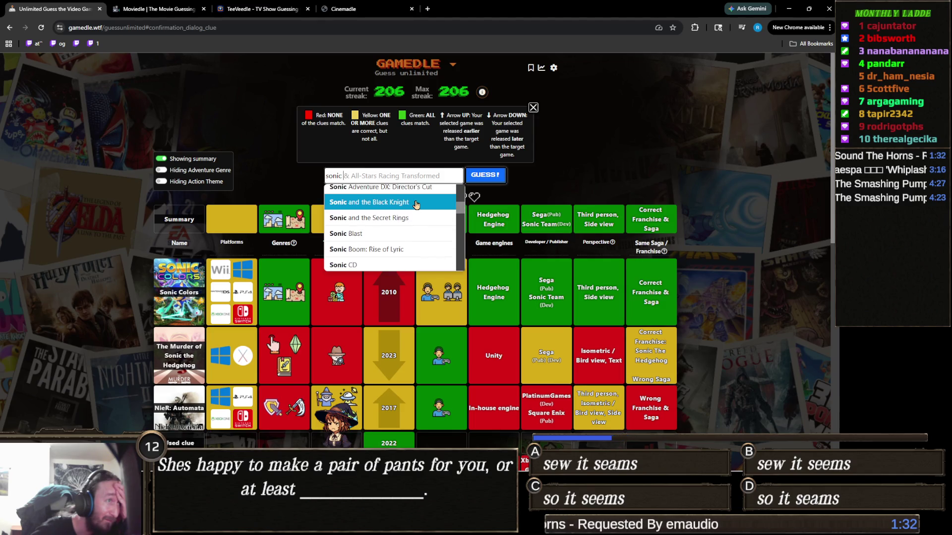
{"action": "scroll", "coordinate": [415, 205], "scroll_direction": "down", "scroll_amount": 1}
{"action": "scroll", "coordinate": [419, 207], "scroll_direction": "down", "scroll_amount": 1}
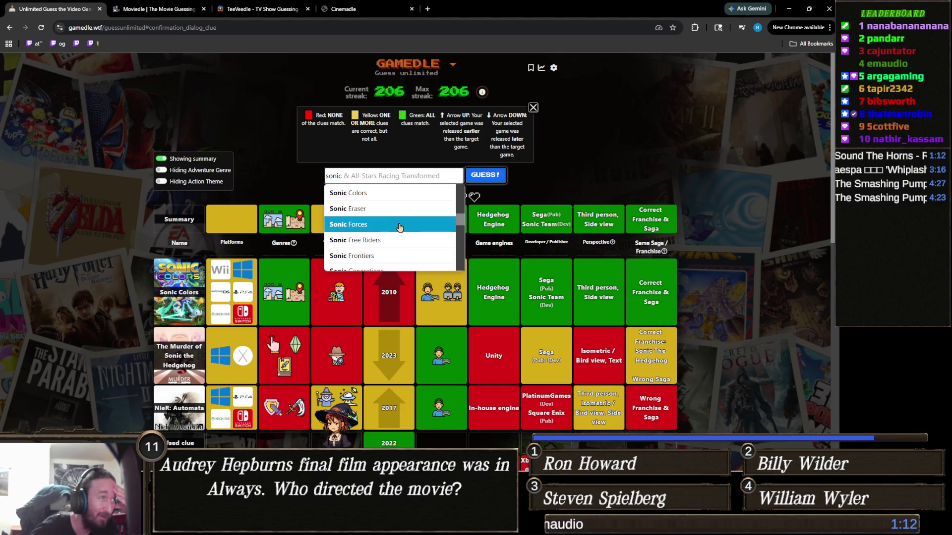
{"action": "scroll", "coordinate": [409, 238], "scroll_direction": "down", "scroll_amount": 1}
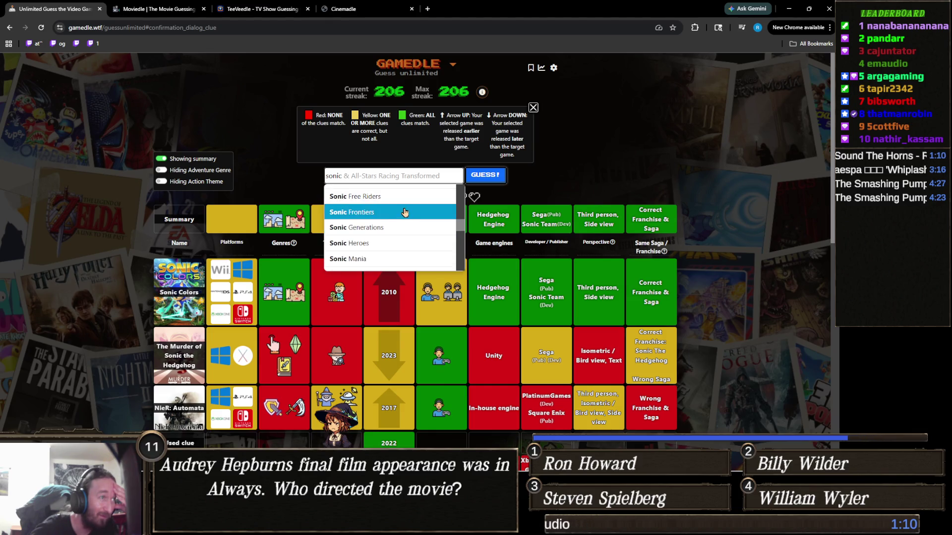
{"action": "scroll", "coordinate": [402, 233], "scroll_direction": "down", "scroll_amount": 1}
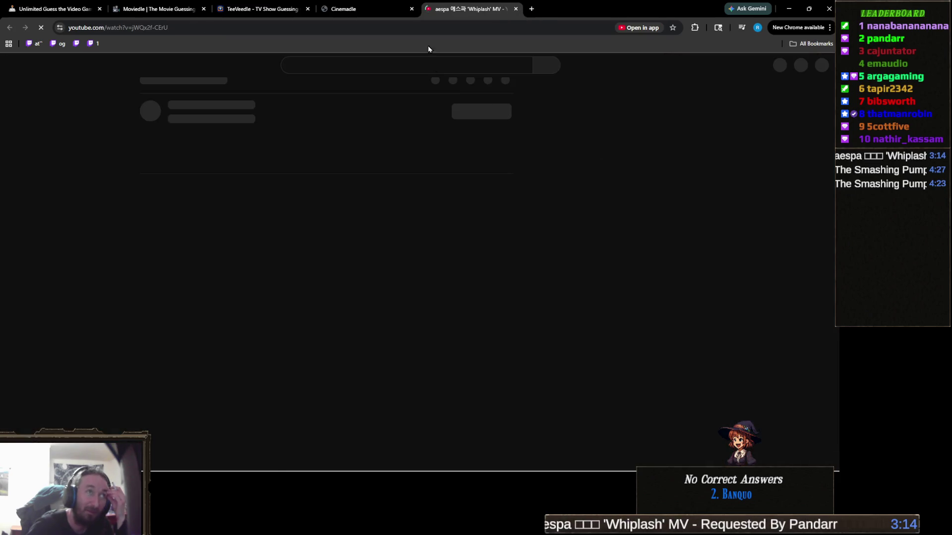
Close the YouTube music video tab and bring back the Sonic suggestions in Gamedle.
{"action": "middle_click", "coordinate": [490, 6]}
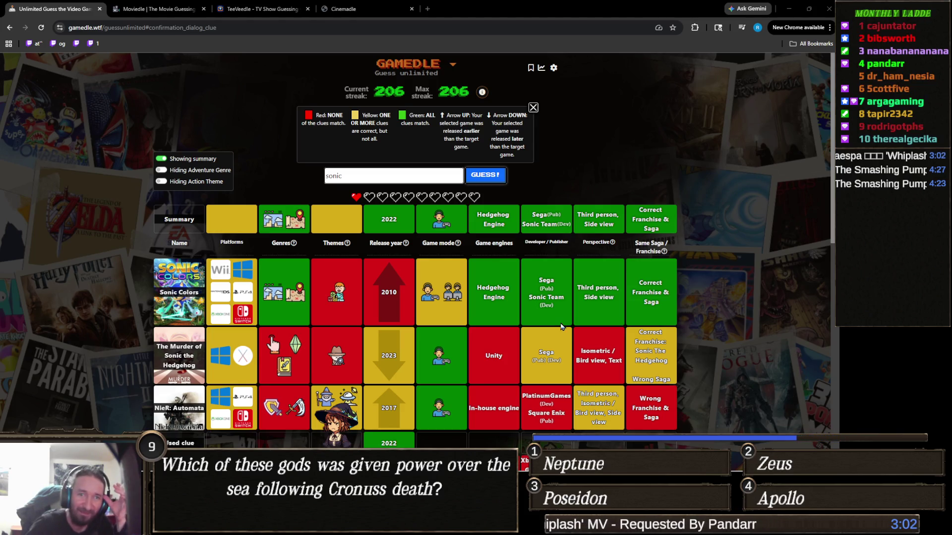
{"action": "left_click", "coordinate": [442, 172]}
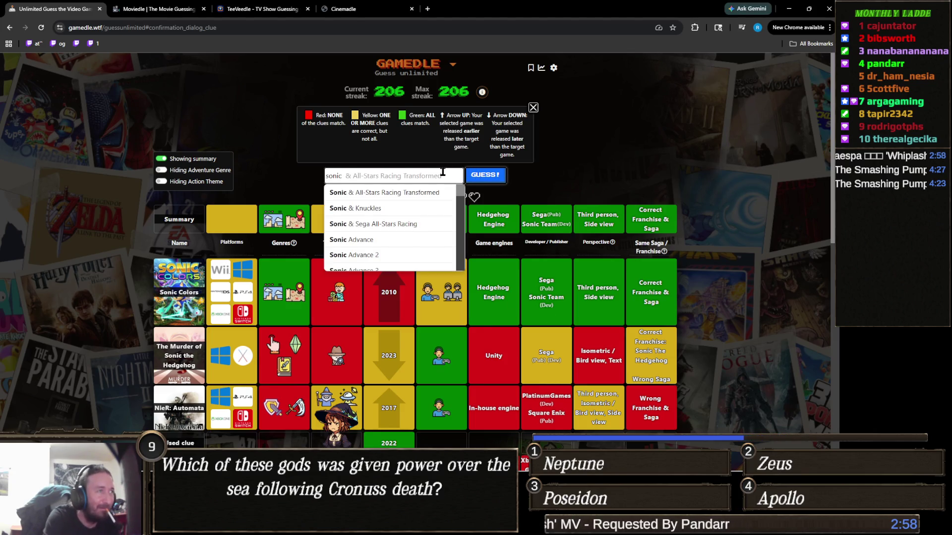
Guess Sonic Frontiers to solve the Gamedle round, raising the streak to 207.
{"action": "type", "text": "fr"}
{"action": "left_click", "coordinate": [437, 193]}
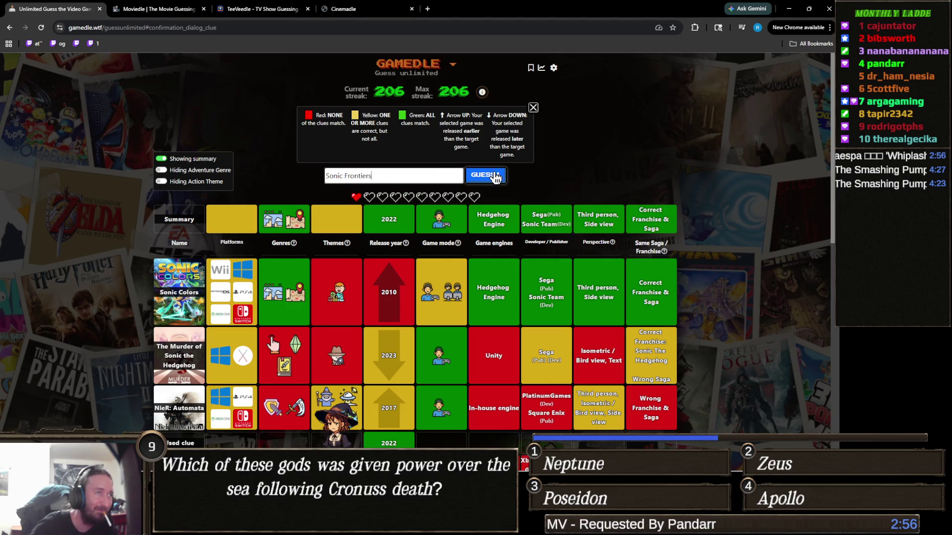
{"action": "left_click", "coordinate": [495, 176]}
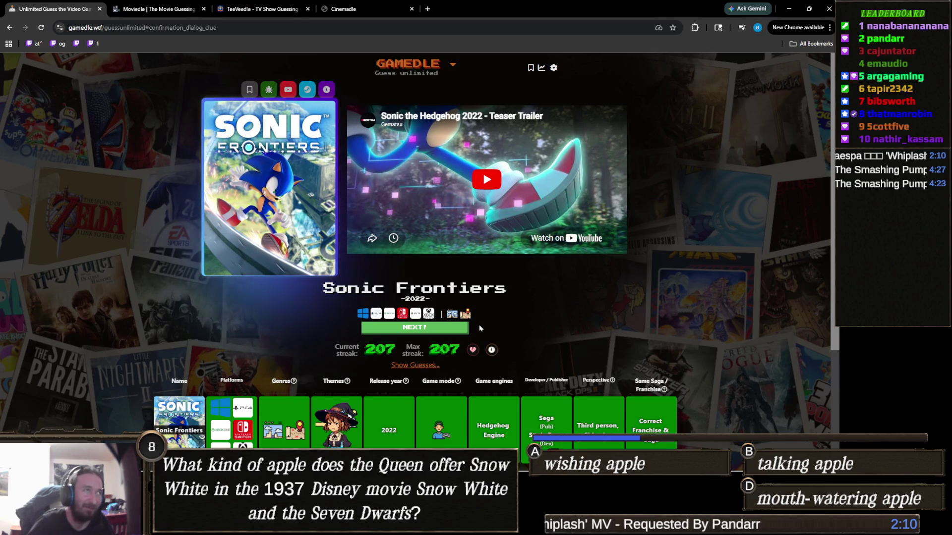
{"action": "mouse_move", "coordinate": [253, 527]}
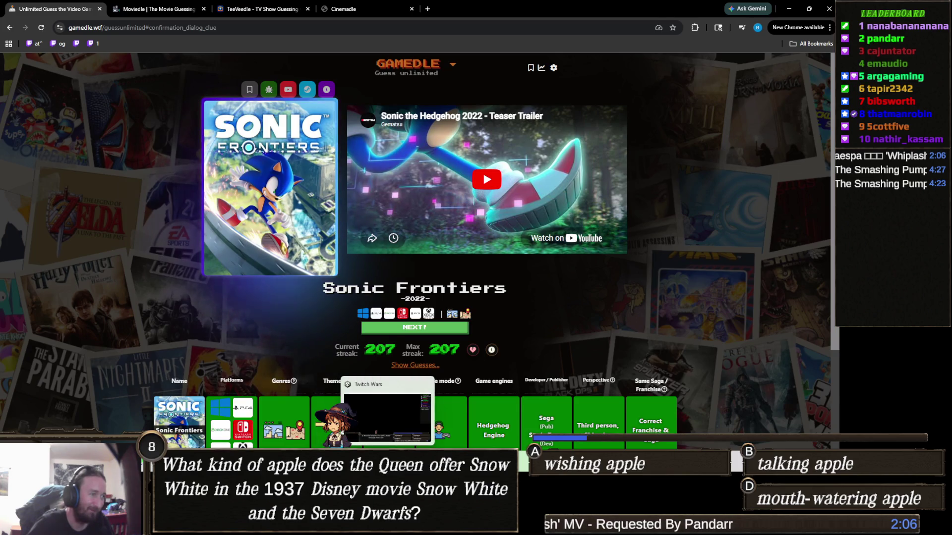
{"action": "left_click", "coordinate": [372, 526]}
Drag LootLabel from the Hierarchy into Assets/UI/Prefabs to create the LootLabel prefab.
{"action": "mouse_move", "coordinate": [350, 526]}
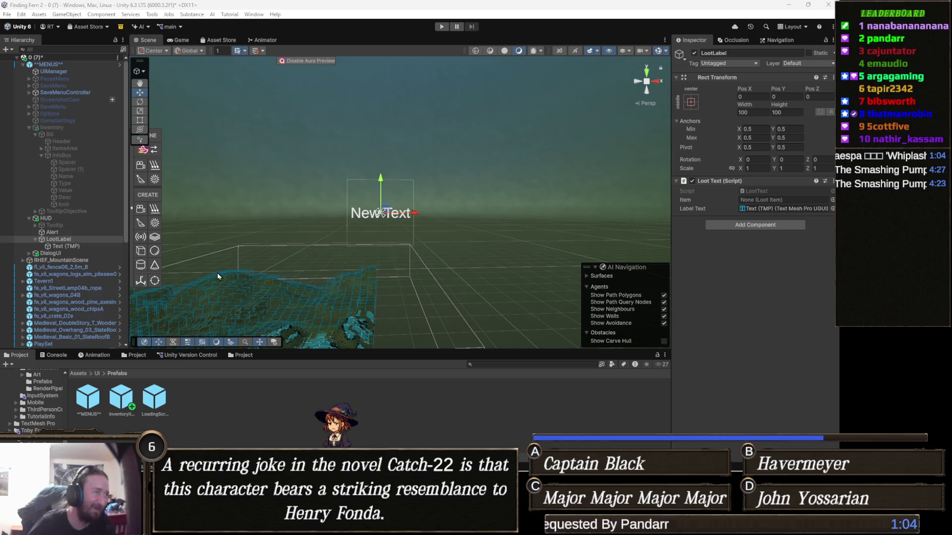
{"action": "left_click", "coordinate": [141, 179]}
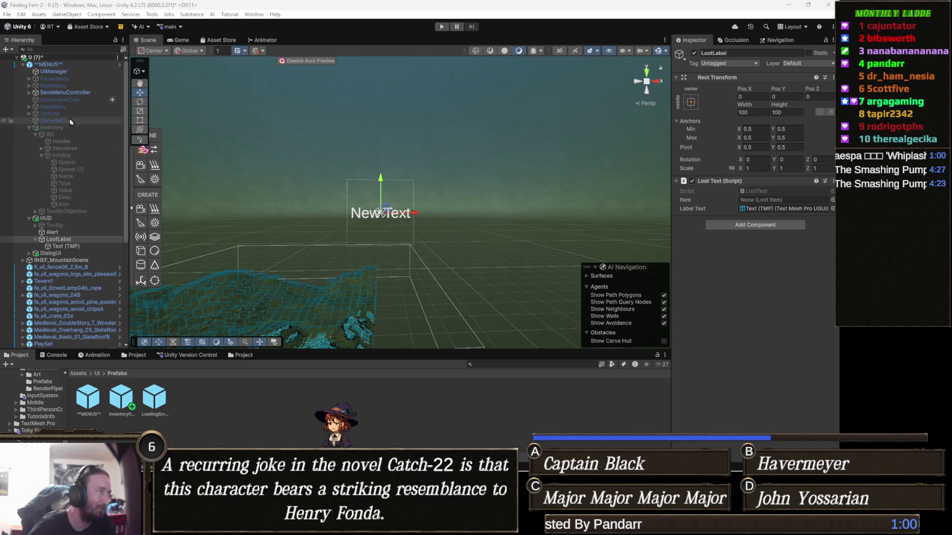
{"action": "left_click", "coordinate": [67, 240]}
{"action": "mouse_move", "coordinate": [67, 242]}
{"action": "left_mouse_down"}
{"action": "mouse_move", "coordinate": [241, 316]}
{"action": "mouse_move", "coordinate": [287, 411]}
{"action": "mouse_move", "coordinate": [235, 361]}
{"action": "left_mouse_up"}
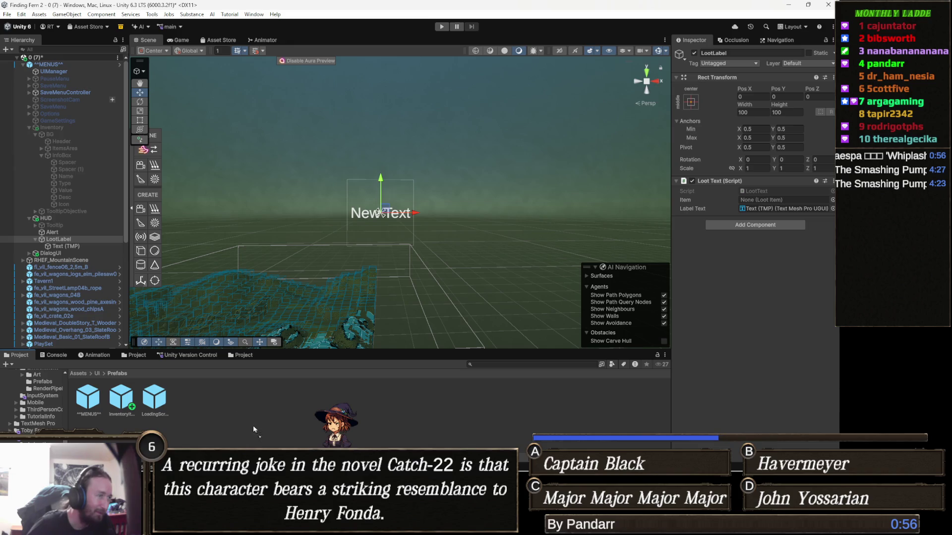
{"action": "left_click_drag", "start_coordinate": [231, 410], "coordinate": [231, 410]}
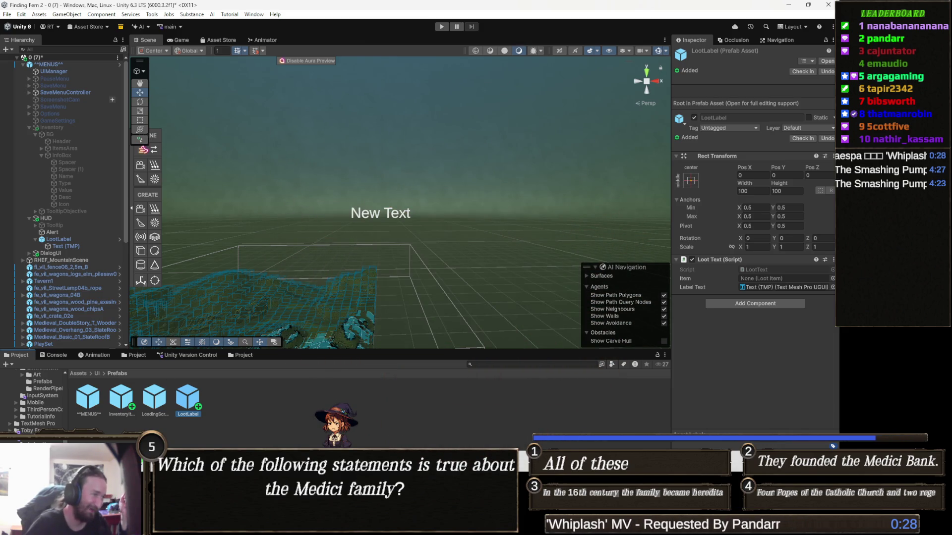
{"action": "left_click", "coordinate": [214, 411]}
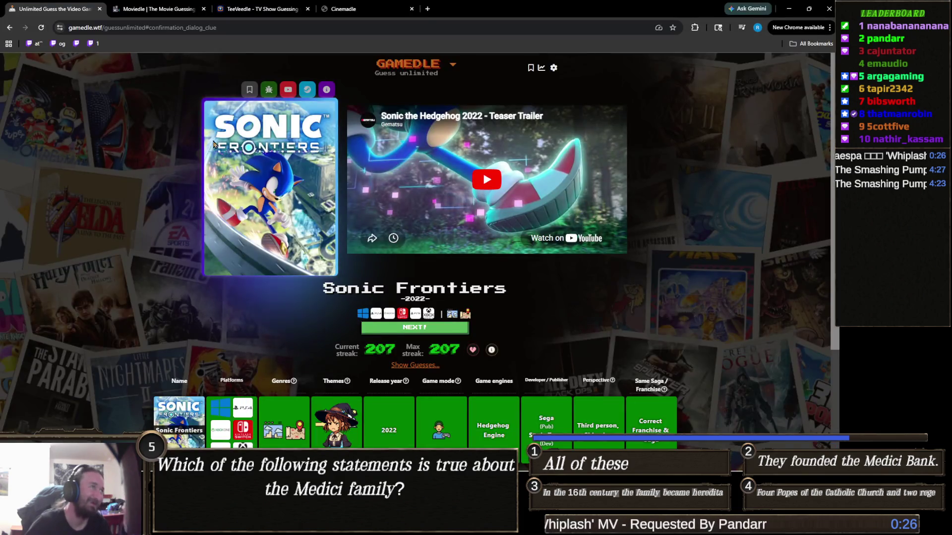
Start the next Gamedle round and submit Dishonored as the first guess.
{"action": "left_click", "coordinate": [396, 328]}
{"action": "type", "text": "dish"}
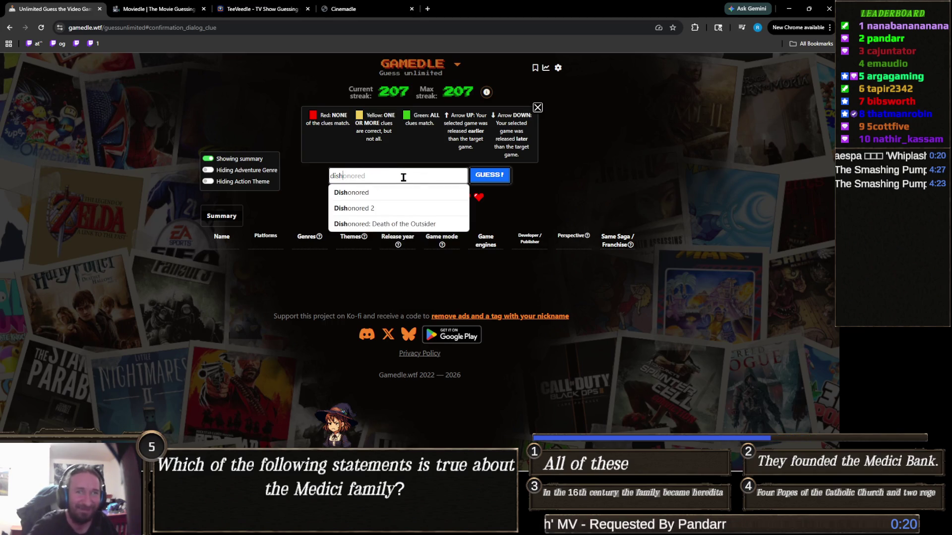
{"action": "left_click", "coordinate": [412, 194]}
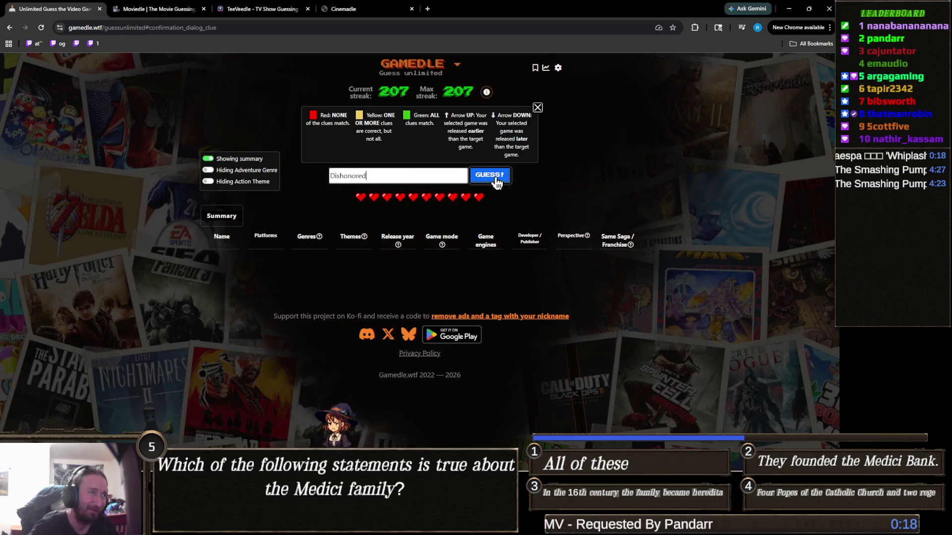
{"action": "left_click", "coordinate": [496, 183]}
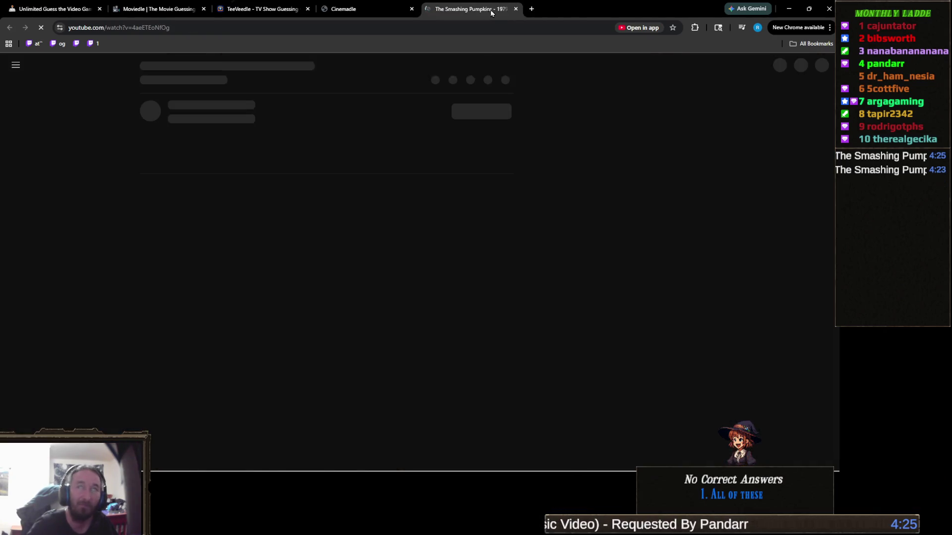
Close the stray YouTube tab and guess Borderlands 2.
{"action": "middle_click", "coordinate": [491, 12]}
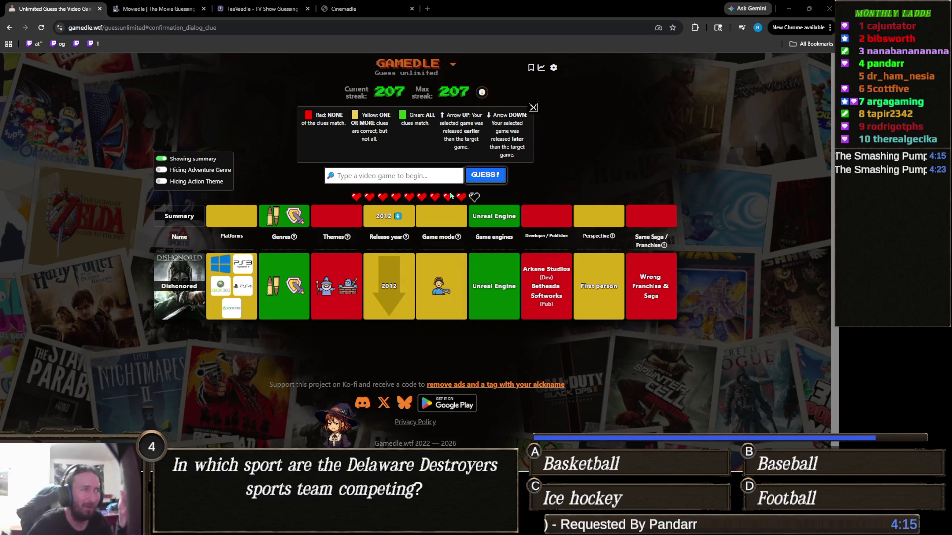
{"action": "left_click", "coordinate": [425, 175]}
{"action": "type", "text": "b"}
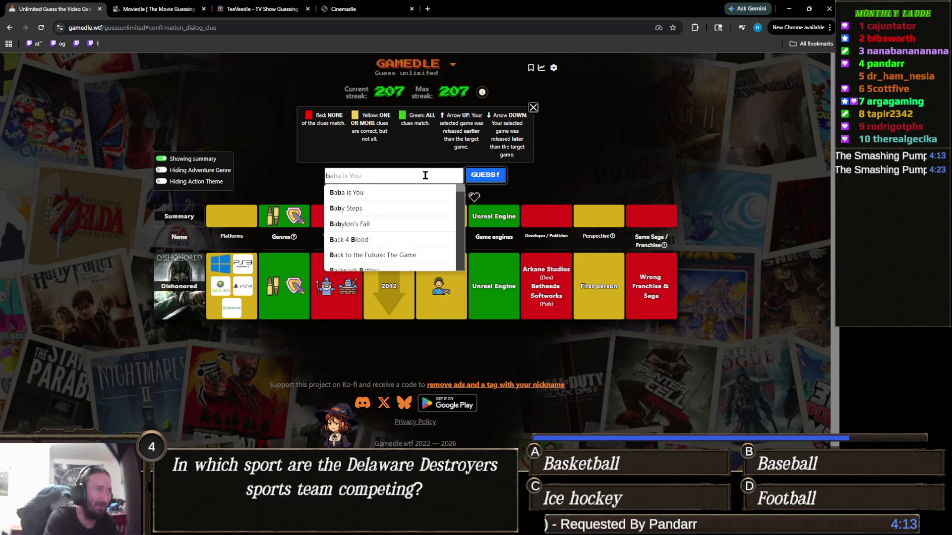
{"action": "type", "text": "orderlands"}
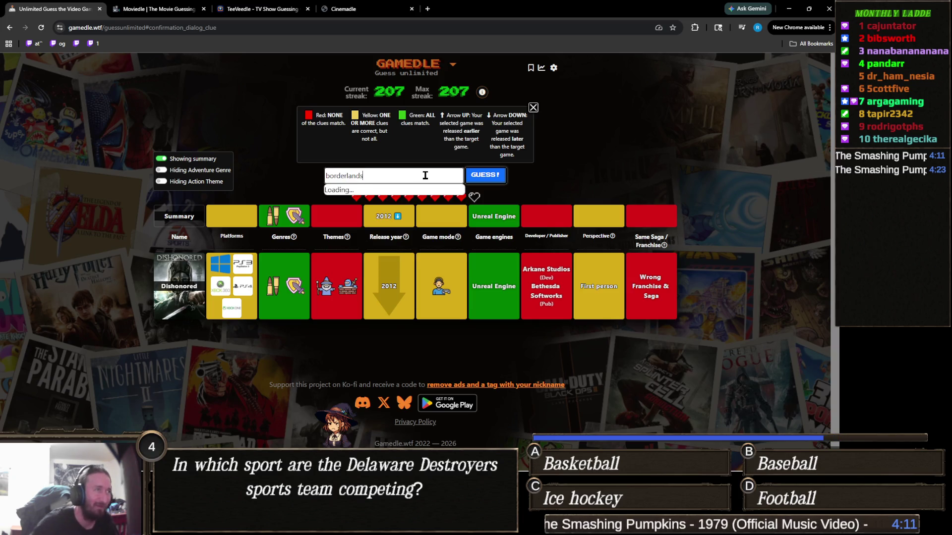
{"action": "left_click", "coordinate": [389, 206]}
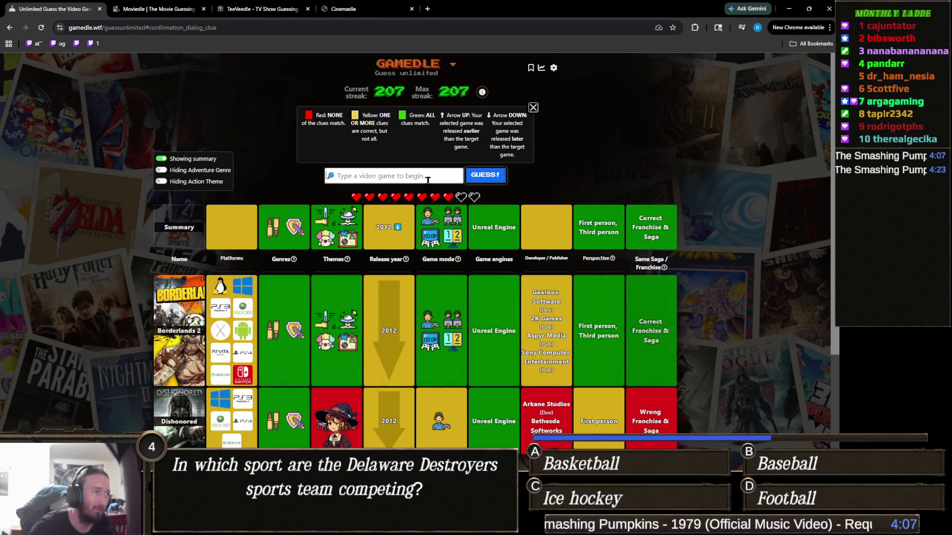
Solve the round with Borderlands, lifting the current and max streaks to 208.
{"action": "type", "text": "borderla"}
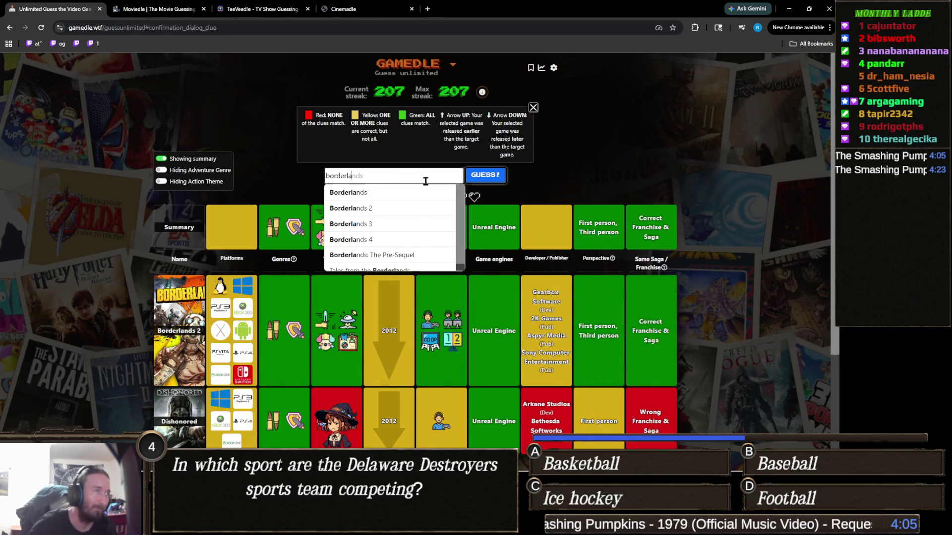
{"action": "key", "text": "Return"}
{"action": "left_click", "coordinate": [487, 176]}
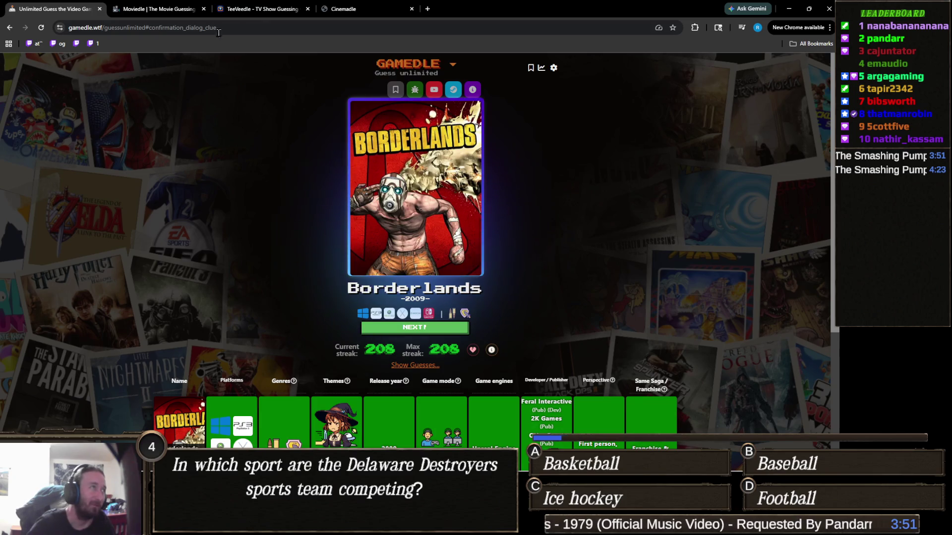
Return to TeeVeedle and continue past The Twilight Zone win to a fresh puzzle.
{"action": "left_click", "coordinate": [258, 9]}
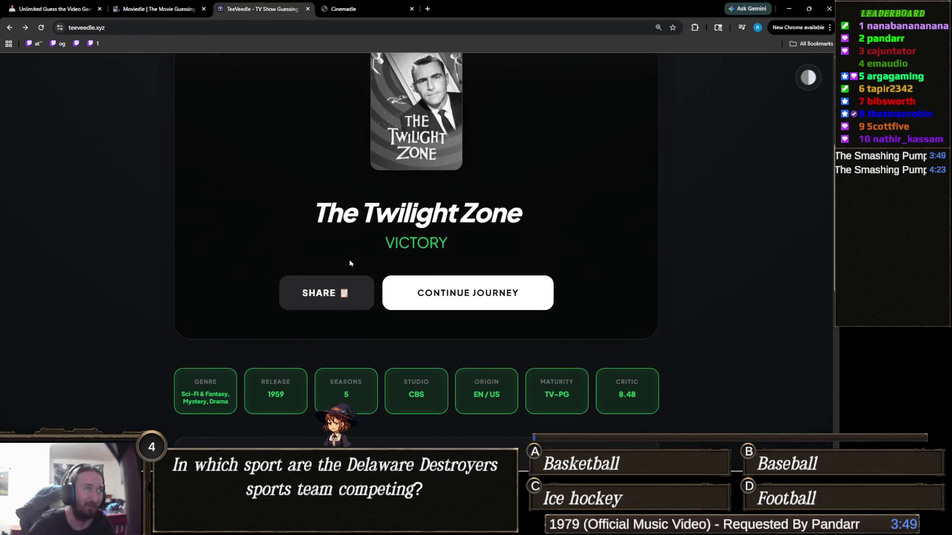
{"action": "scroll", "coordinate": [349, 263], "scroll_direction": "up", "scroll_amount": 5}
{"action": "scroll", "coordinate": [353, 253], "scroll_direction": "down", "scroll_amount": 5}
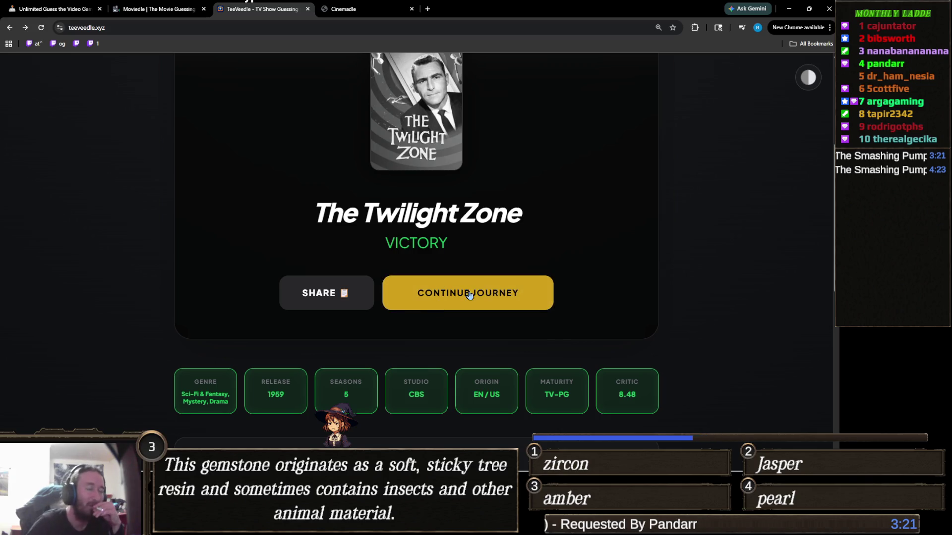
{"action": "left_click", "coordinate": [493, 283]}
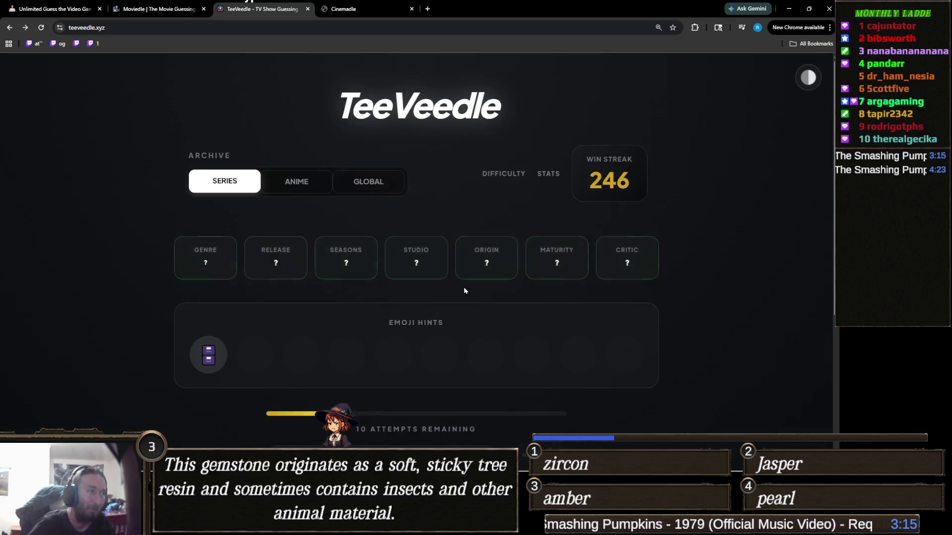
{"action": "scroll", "coordinate": [386, 290], "scroll_direction": "down", "scroll_amount": 2}
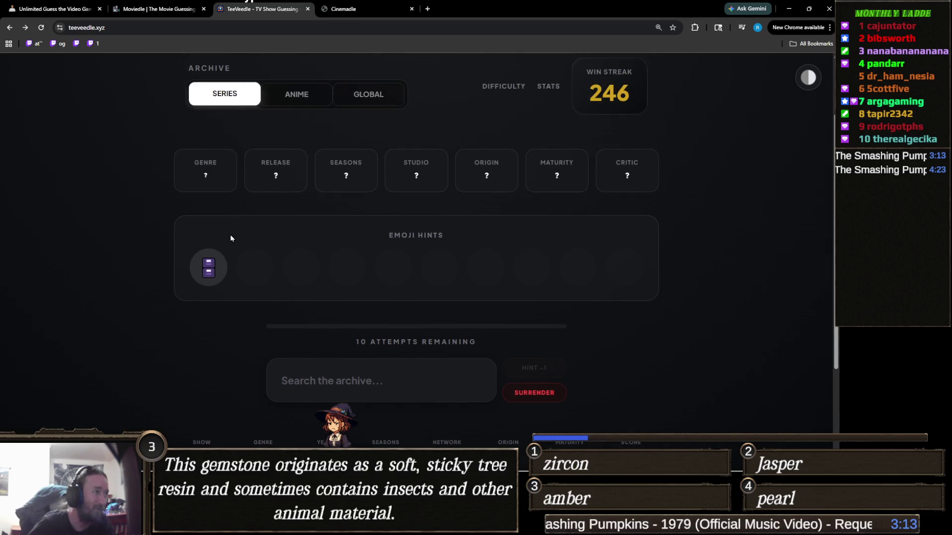
{"action": "mouse_move", "coordinate": [210, 270]}
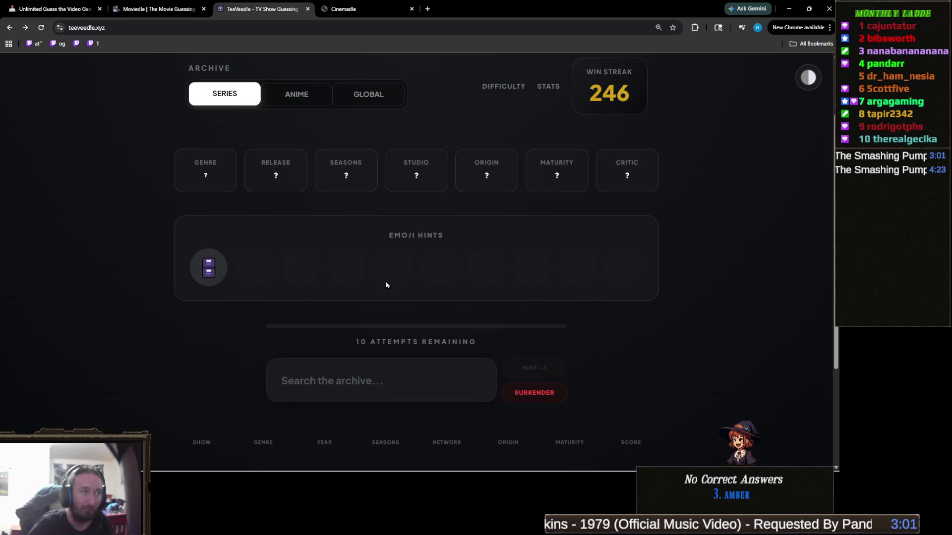
{"action": "left_click", "coordinate": [369, 376]}
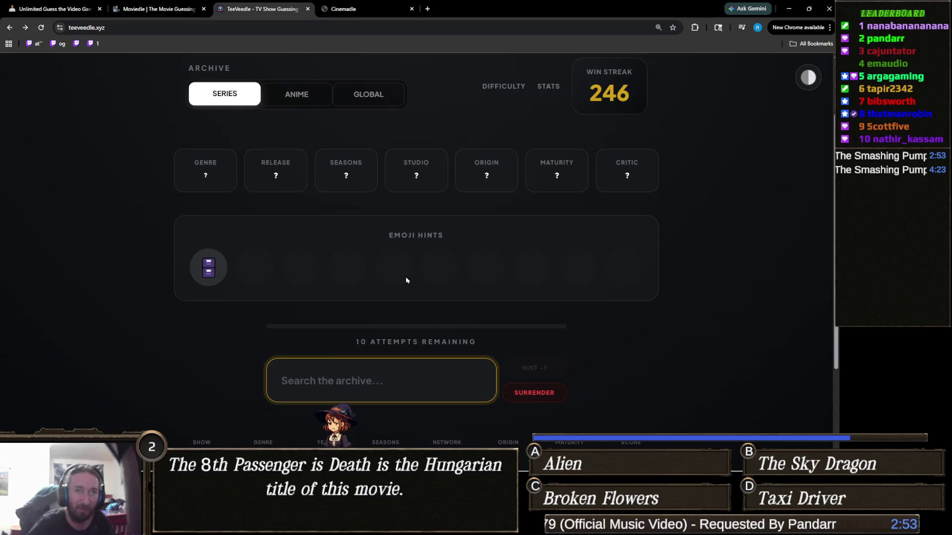
{"action": "type", "text": "severa"}
Guess Severance, then win with Guillermo del Toro's Cabinet of Curiosities for streak 247.
{"action": "key", "text": "Return"}
{"action": "mouse_move", "coordinate": [263, 268]}
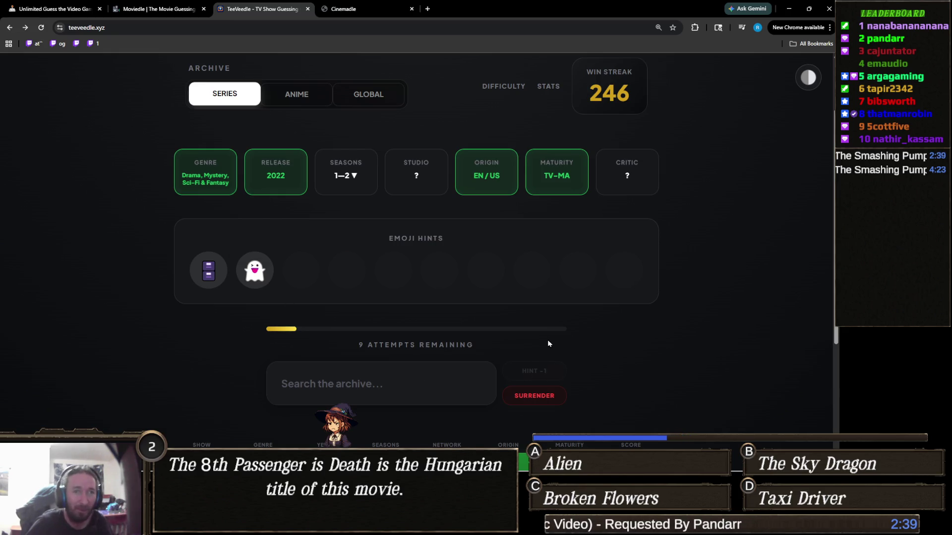
{"action": "left_click", "coordinate": [357, 383]}
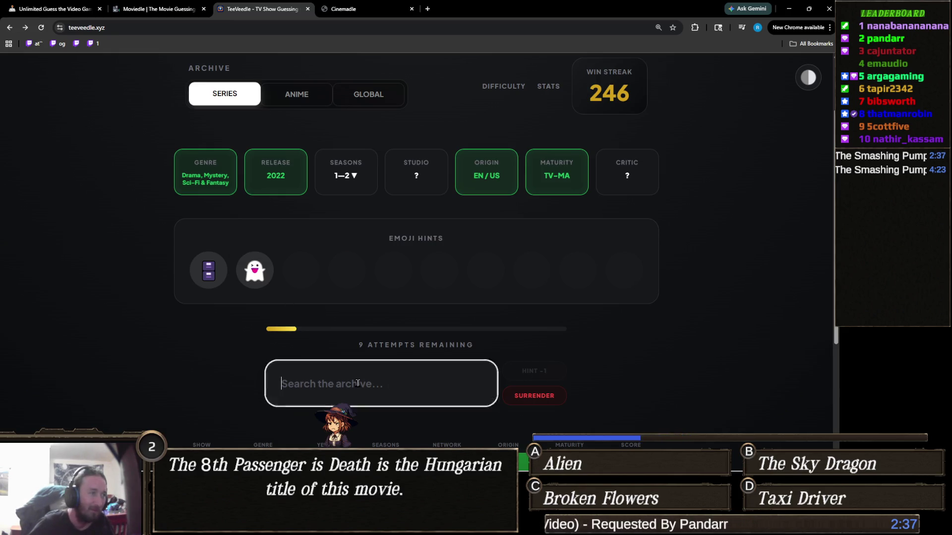
{"action": "type", "text": "cabine"}
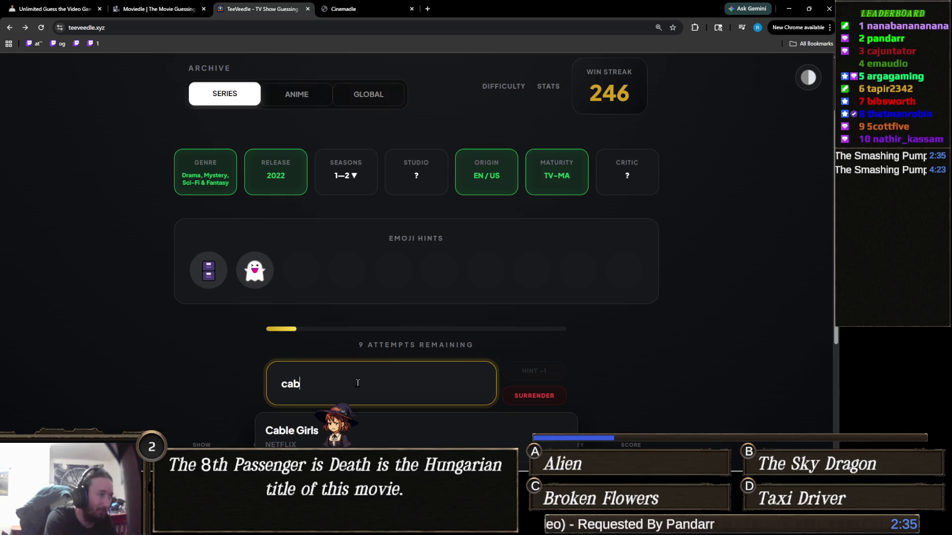
{"action": "left_click", "coordinate": [417, 444]}
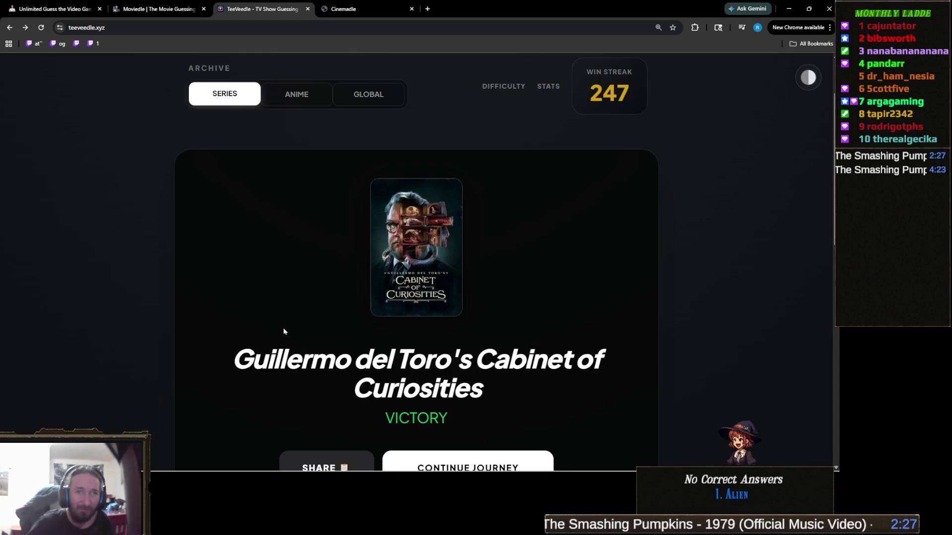
Continue from the Cabinet of Curiosities win to a new puzzle with a sun emoji hint.
{"action": "scroll", "coordinate": [308, 324], "scroll_direction": "down", "scroll_amount": 2}
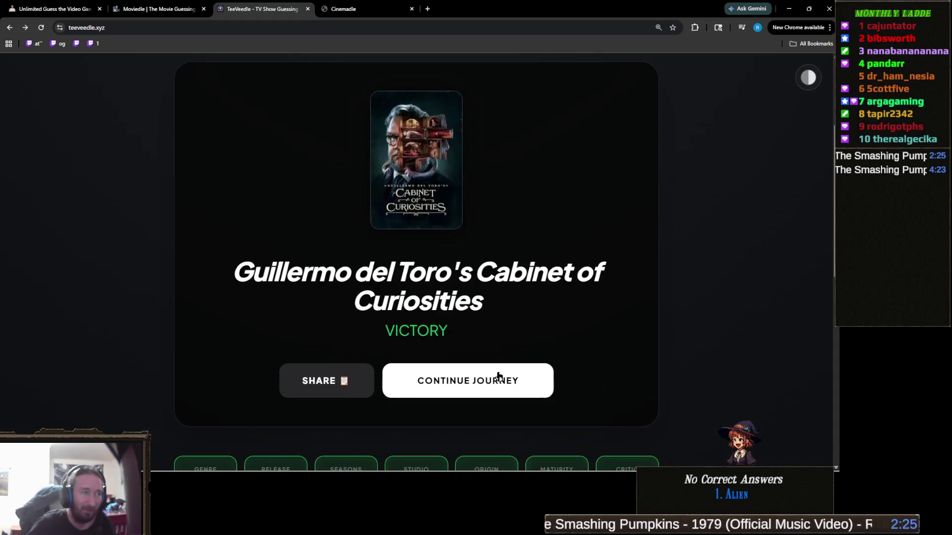
{"action": "left_click", "coordinate": [496, 377]}
{"action": "mouse_move", "coordinate": [213, 268]}
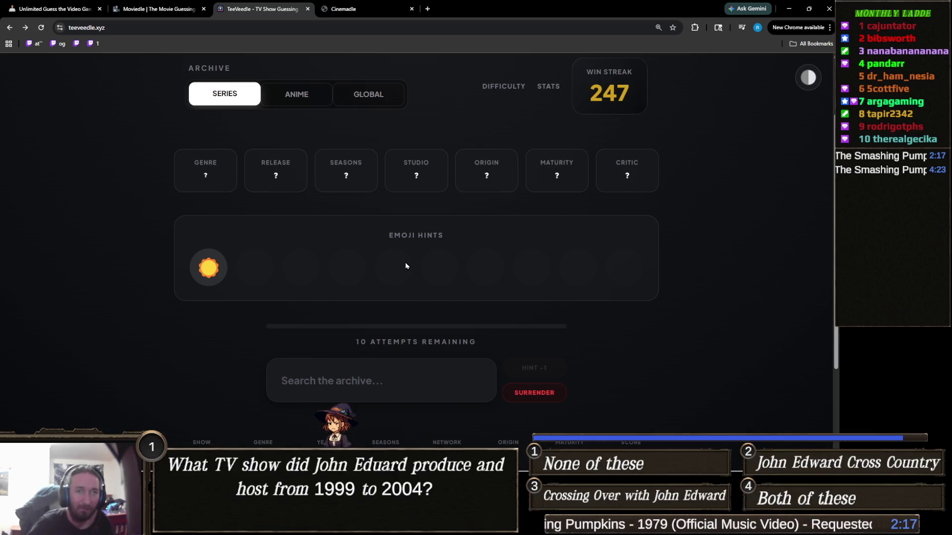
Search 'tele' and guess Teletubbies as the first attempt.
{"action": "left_click", "coordinate": [388, 379]}
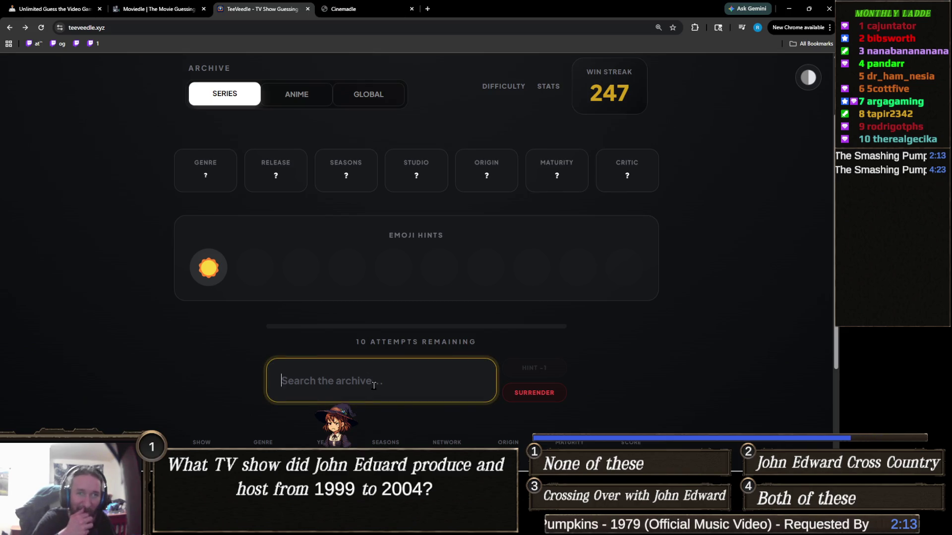
{"action": "type", "text": "tele"}
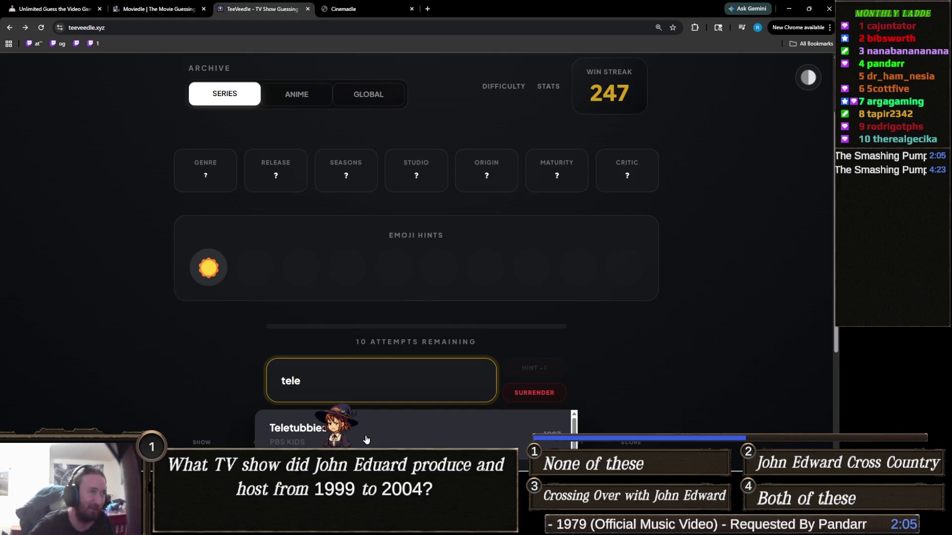
{"action": "left_click", "coordinate": [366, 439]}
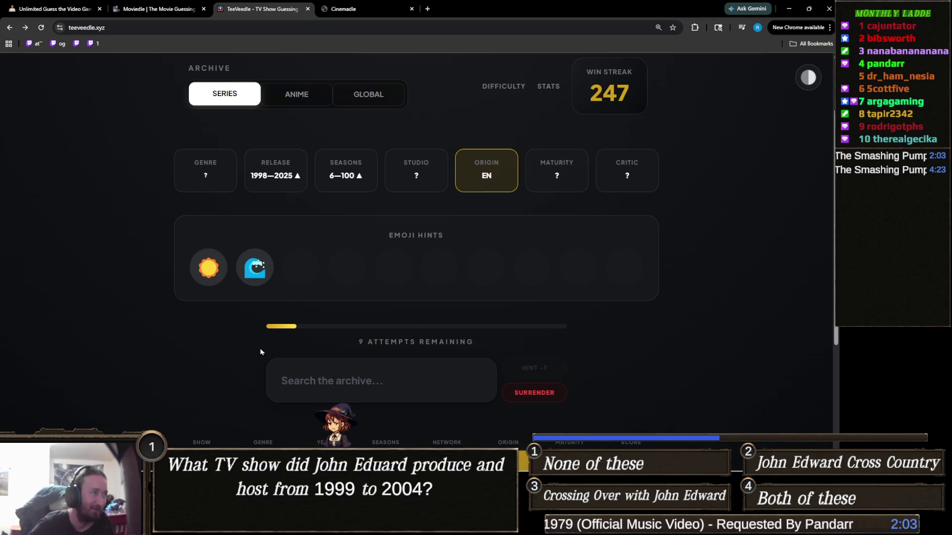
{"action": "mouse_move", "coordinate": [254, 268]}
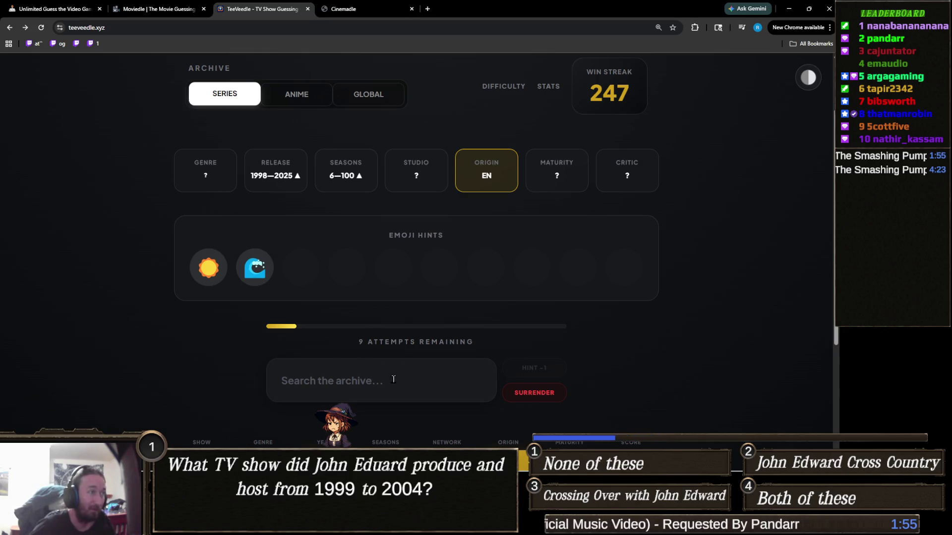
Try searches 'tipyy' and 'bay' without guessing, then type 'the oc'.
{"action": "left_click", "coordinate": [386, 375]}
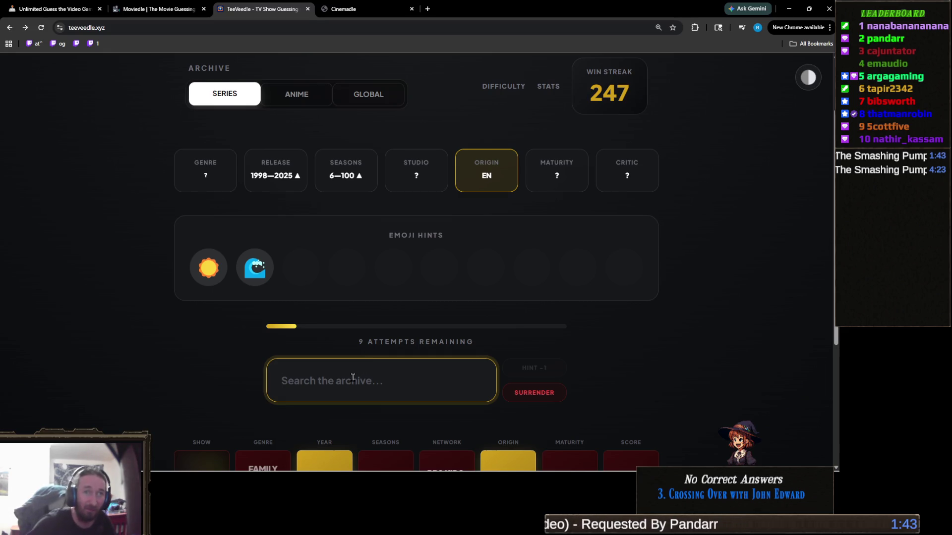
{"action": "type", "text": "tipyy"}
{"action": "key", "text": "BackSpace"}
{"action": "key", "text": "BackSpace"}
{"action": "key", "text": "BackSpace"}
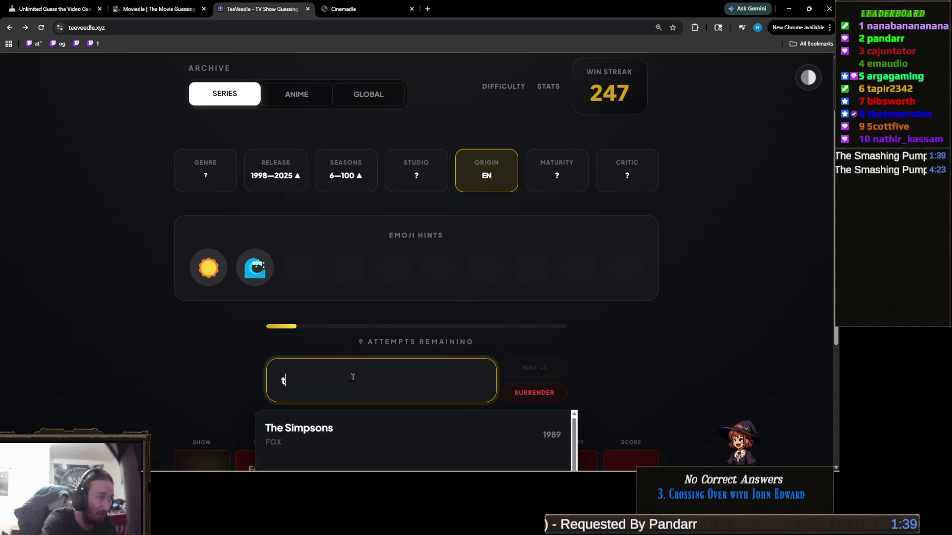
{"action": "key", "text": "BackSpace"}
{"action": "type", "text": "bay"}
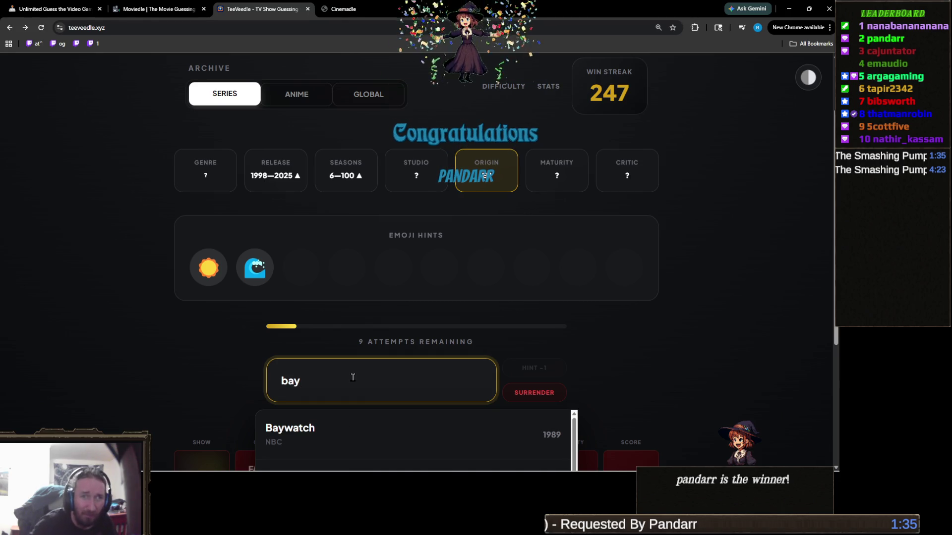
{"action": "key", "text": "BackSpace"}
{"action": "key", "text": "BackSpace"}
{"action": "key", "text": "BackSpace"}
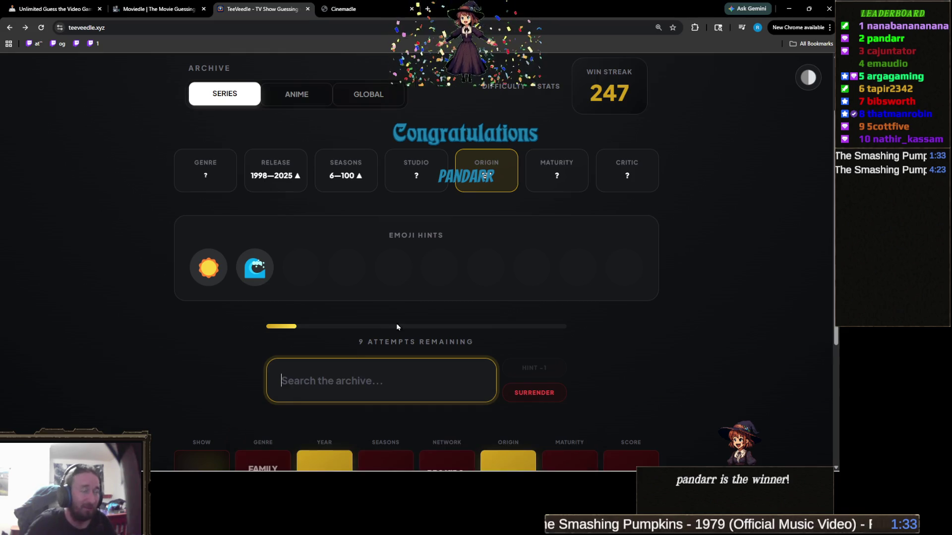
{"action": "scroll", "coordinate": [396, 328], "scroll_direction": "down", "scroll_amount": 2}
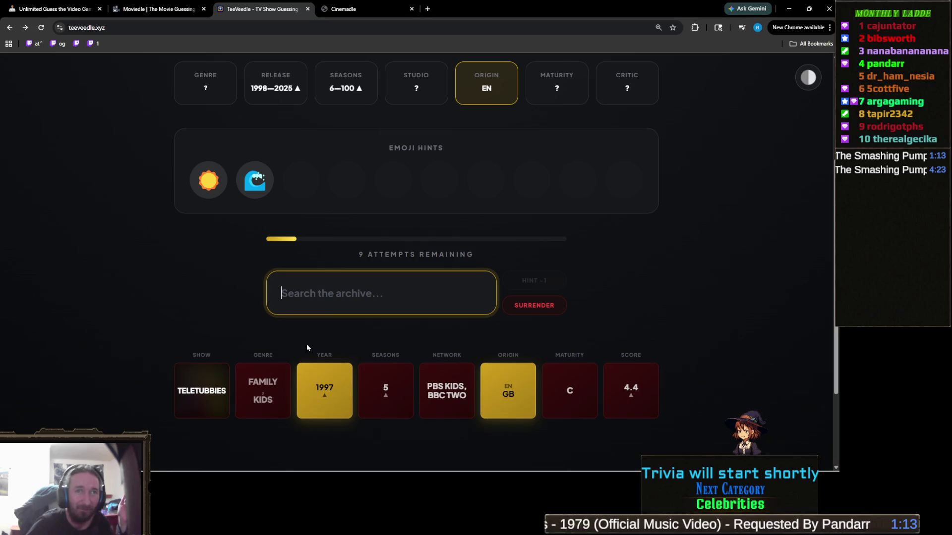
{"action": "scroll", "coordinate": [353, 290], "scroll_direction": "up", "scroll_amount": 1}
{"action": "scroll", "coordinate": [353, 290], "scroll_direction": "down", "scroll_amount": 1}
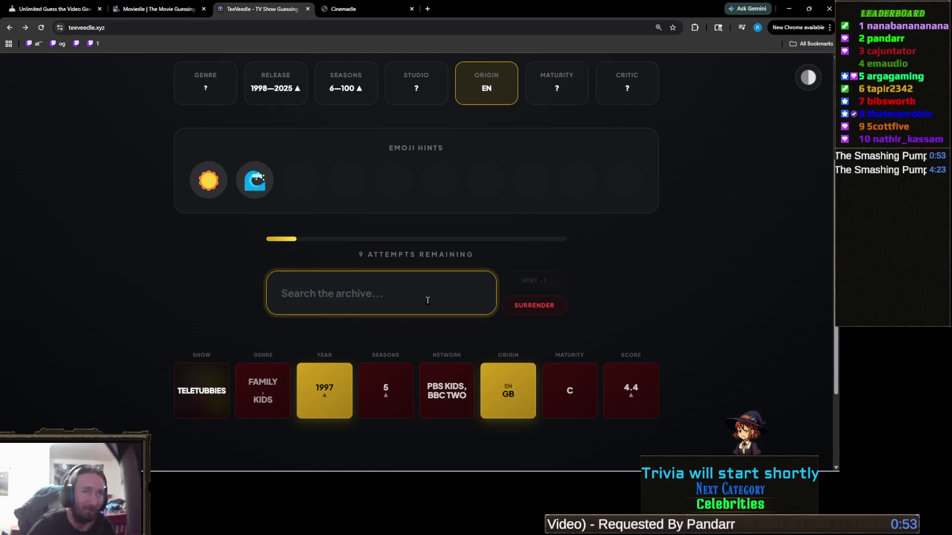
{"action": "type", "text": "the oc"}
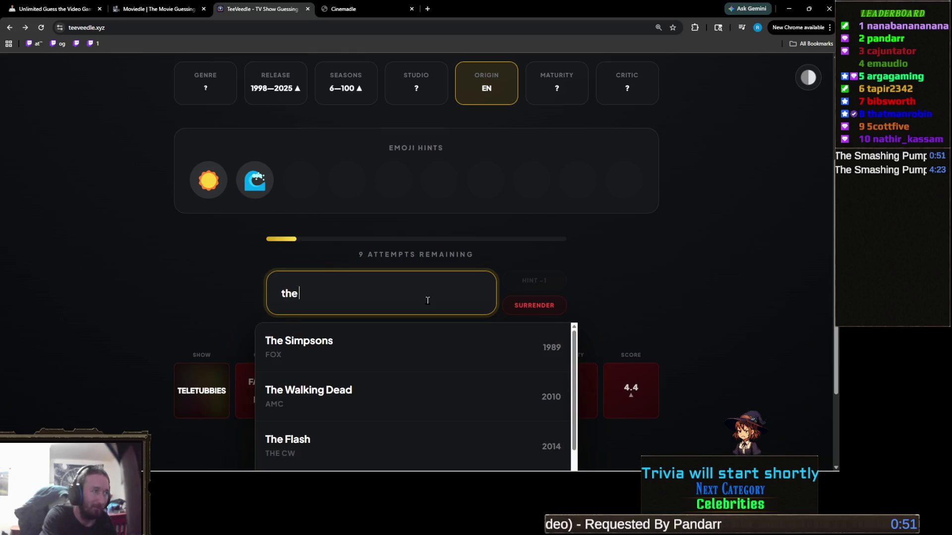
Guess The O.C., then search 'haw' and replace it with 'sunset'.
{"action": "left_click", "coordinate": [398, 341]}
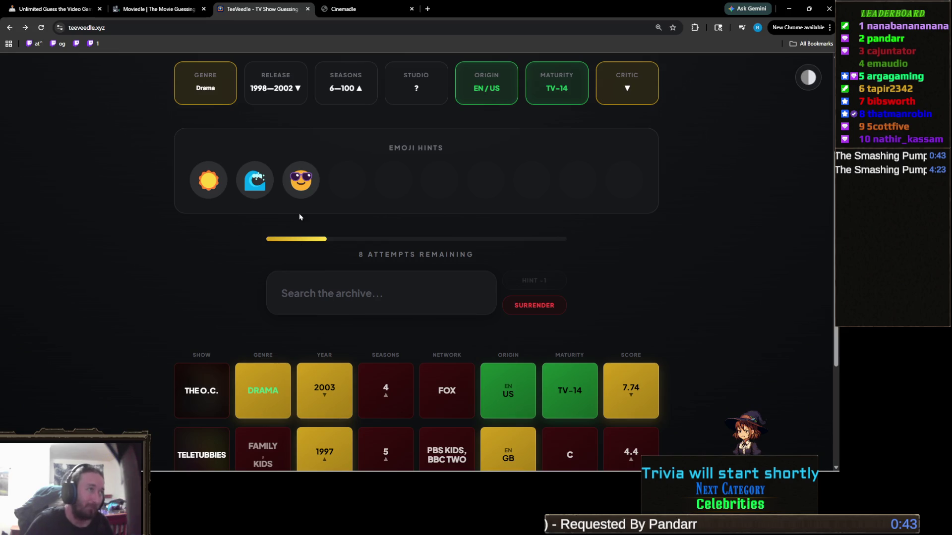
{"action": "mouse_move", "coordinate": [316, 186]}
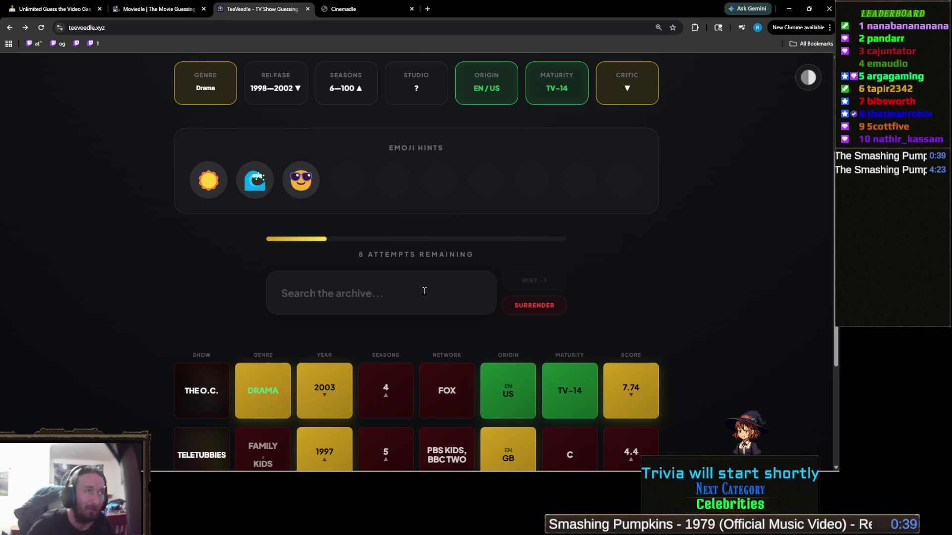
{"action": "left_click", "coordinate": [424, 291]}
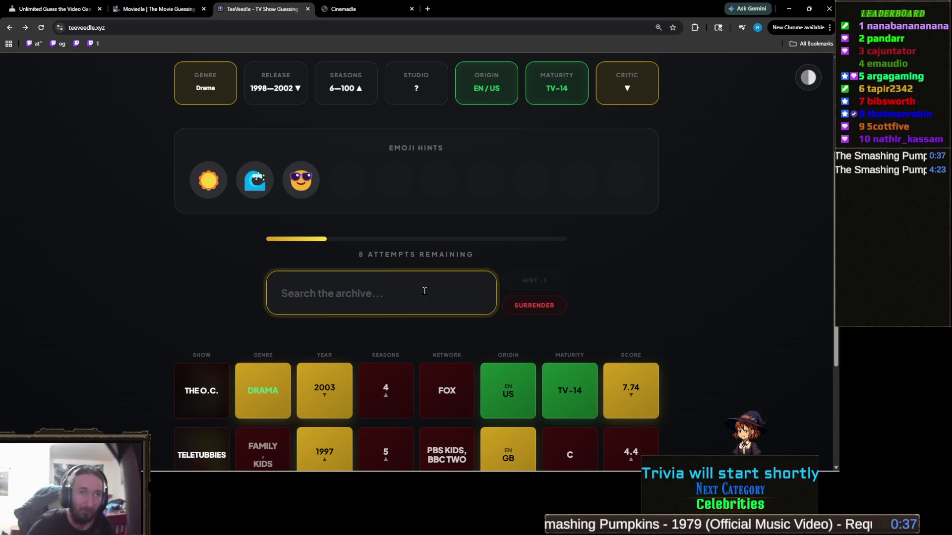
{"action": "type", "text": "haw"}
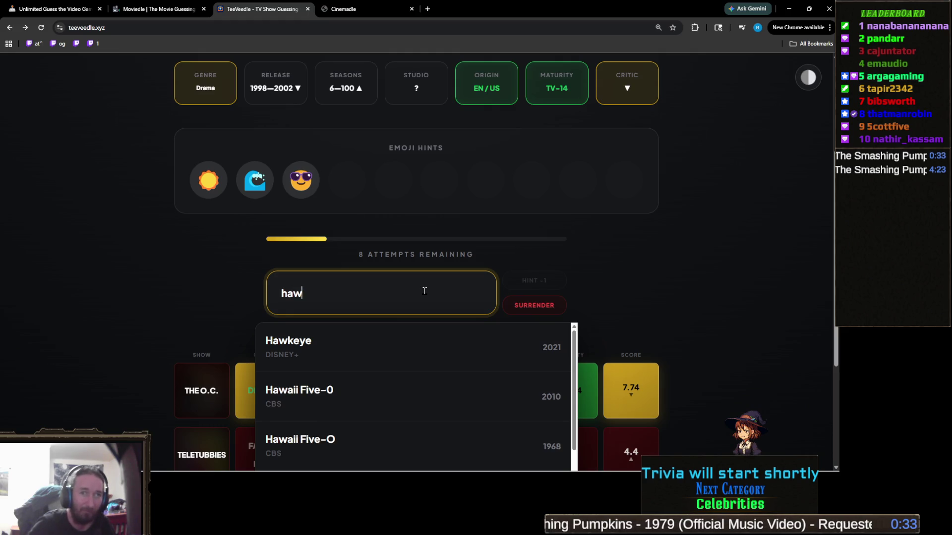
{"action": "key", "text": "ctrl+a"}
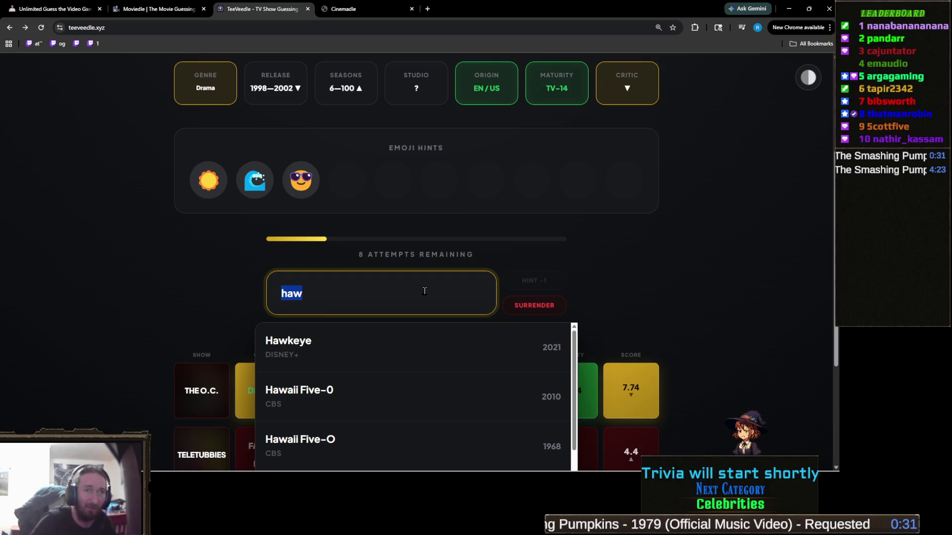
{"action": "type", "text": "suns"}
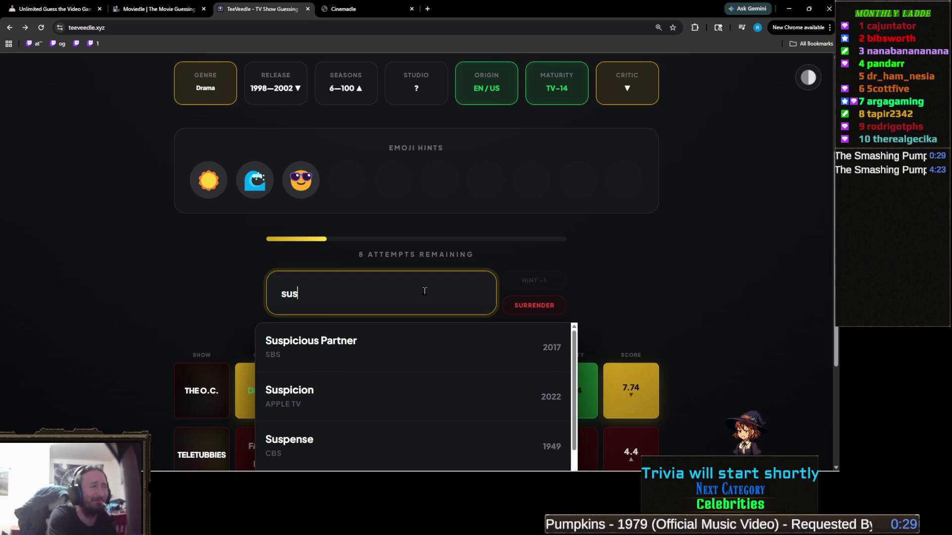
{"action": "key", "text": "BackSpace"}
{"action": "type", "text": "nset"}
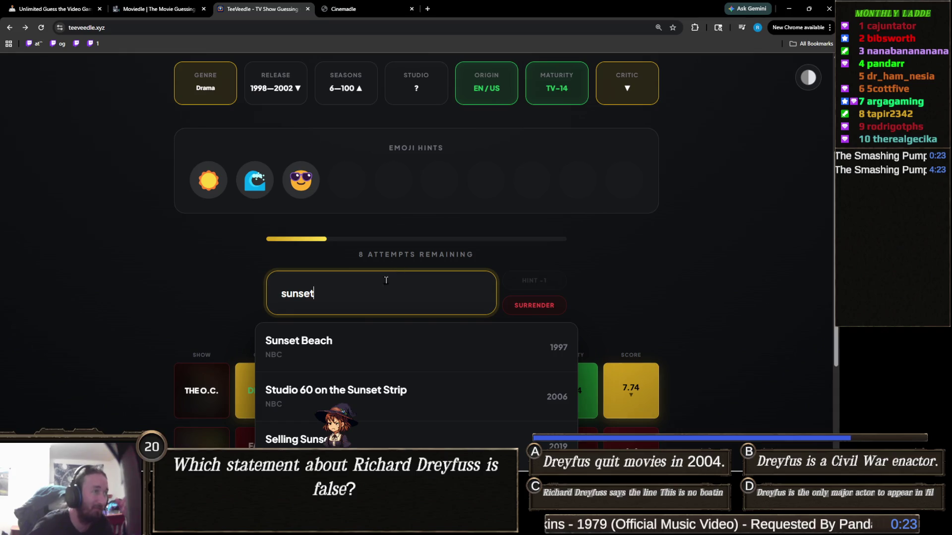
Select the 'sunset' text in the archive search box, ready to replace it.
{"action": "double_click", "coordinate": [356, 299]}
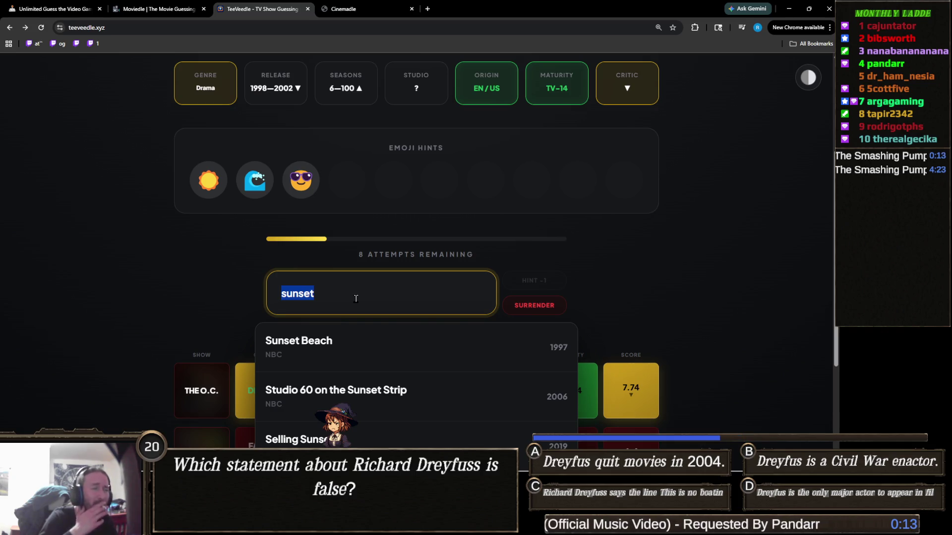
{"action": "scroll", "coordinate": [166, 261], "scroll_direction": "down", "scroll_amount": 3}
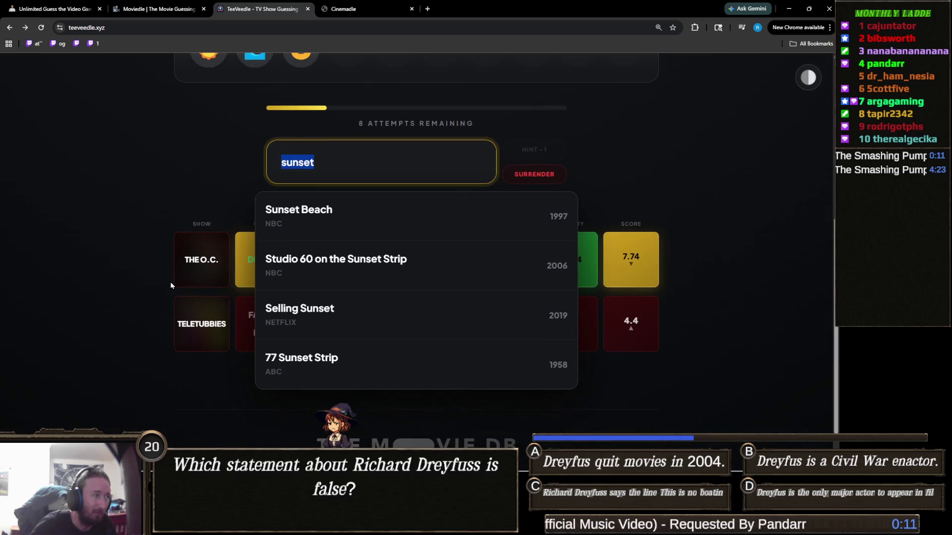
{"action": "scroll", "coordinate": [98, 297], "scroll_direction": "up", "scroll_amount": 2}
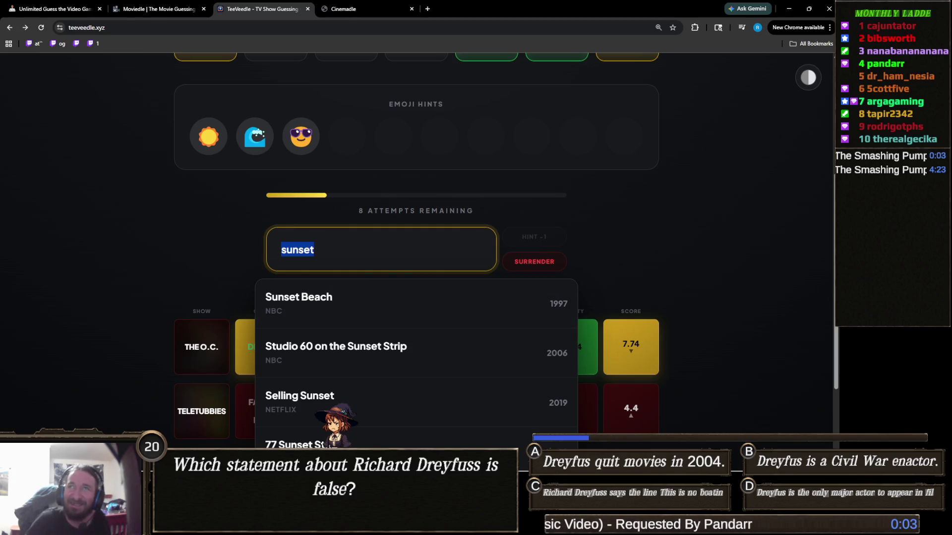
{"action": "key", "text": "alt+Tab"}
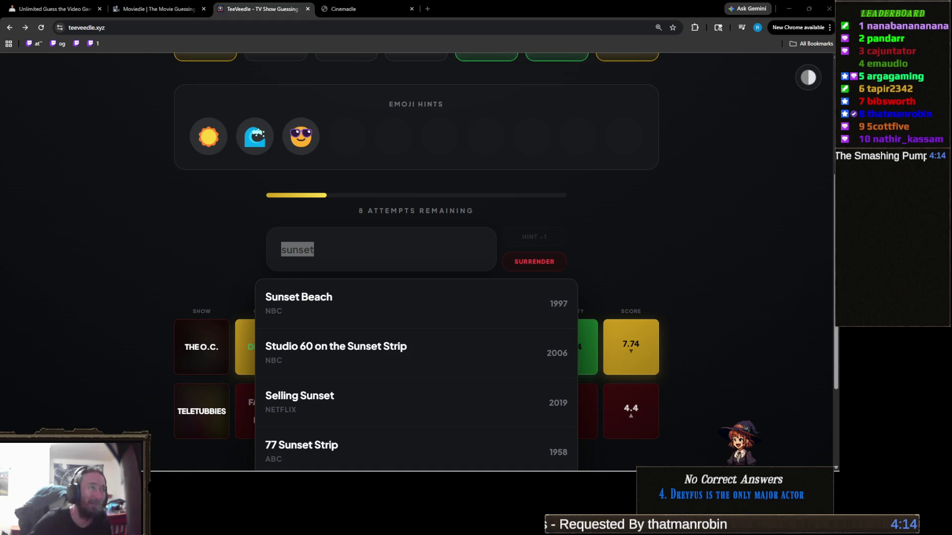
{"action": "mouse_move", "coordinate": [258, 141]}
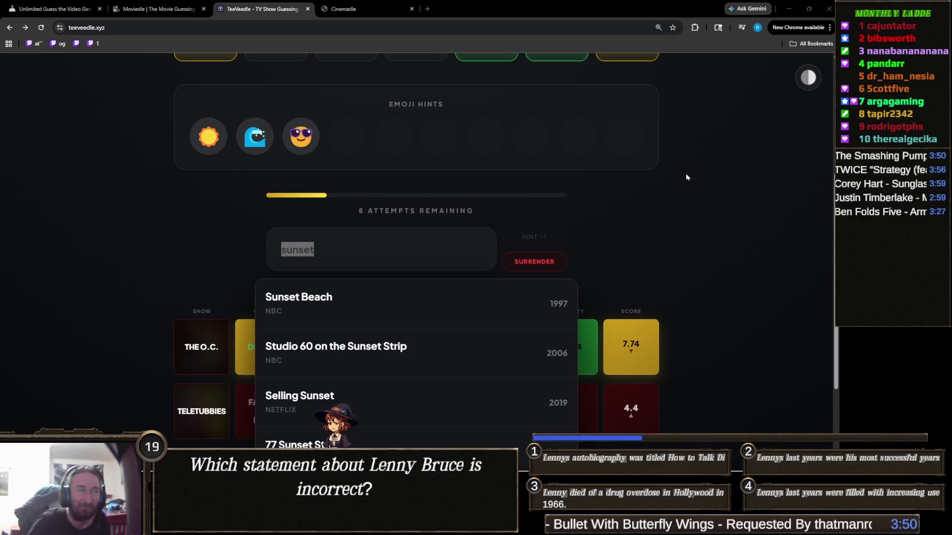
{"action": "mouse_move", "coordinate": [308, 142]}
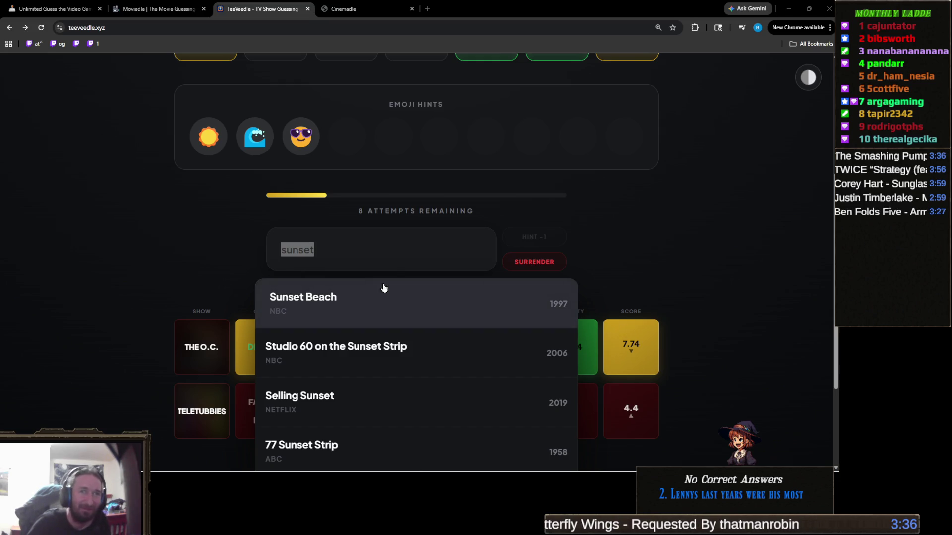
{"action": "left_click", "coordinate": [404, 266]}
{"action": "key", "text": "ctrl+a"}
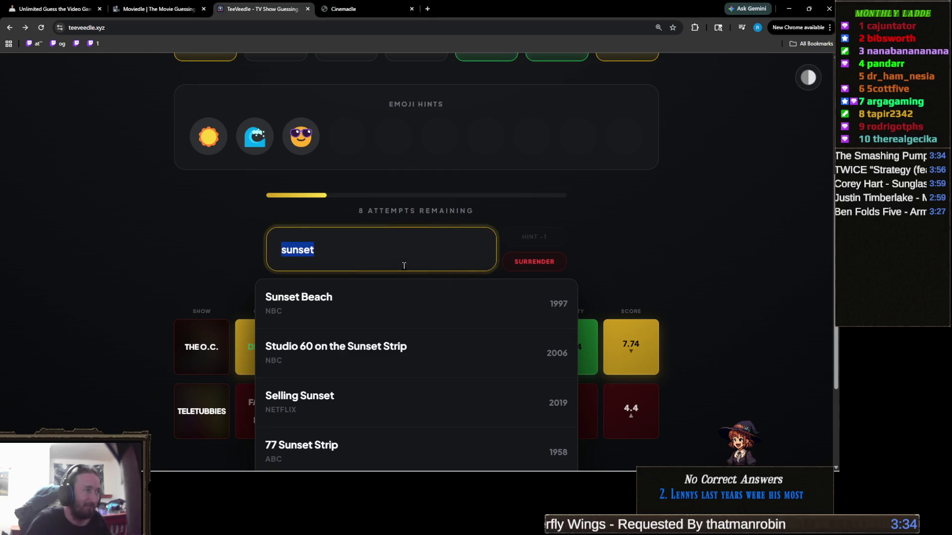
Search 'cs', win with CSI: Miami, and continue to the rocket-hint puzzle.
{"action": "type", "text": "cs"}
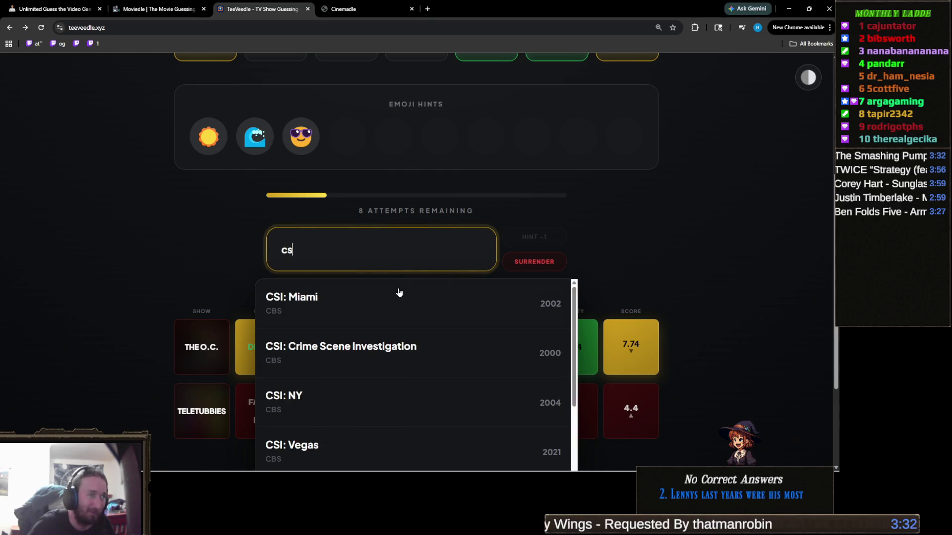
{"action": "left_click", "coordinate": [397, 295]}
{"action": "scroll", "coordinate": [427, 311], "scroll_direction": "down", "scroll_amount": 4}
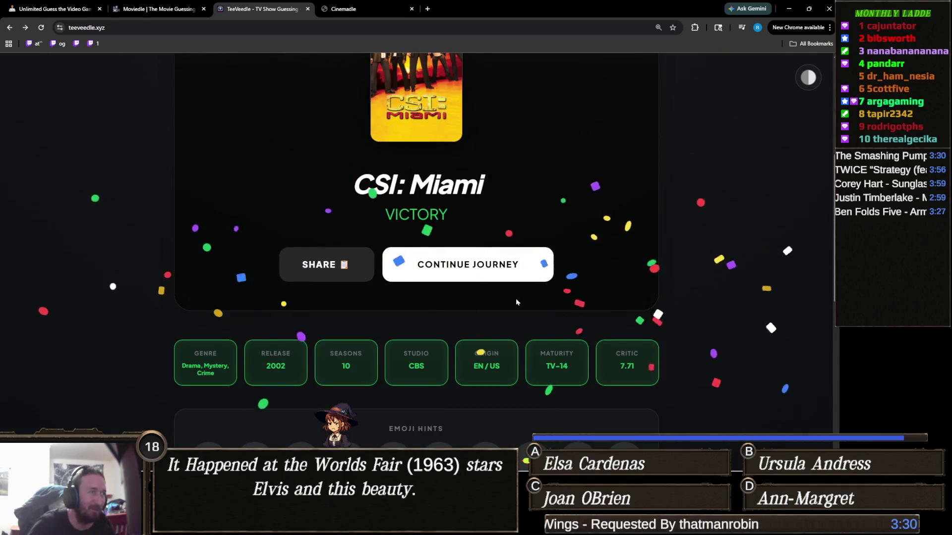
{"action": "scroll", "coordinate": [482, 315], "scroll_direction": "down", "scroll_amount": 4}
{"action": "scroll", "coordinate": [492, 329], "scroll_direction": "up", "scroll_amount": 8}
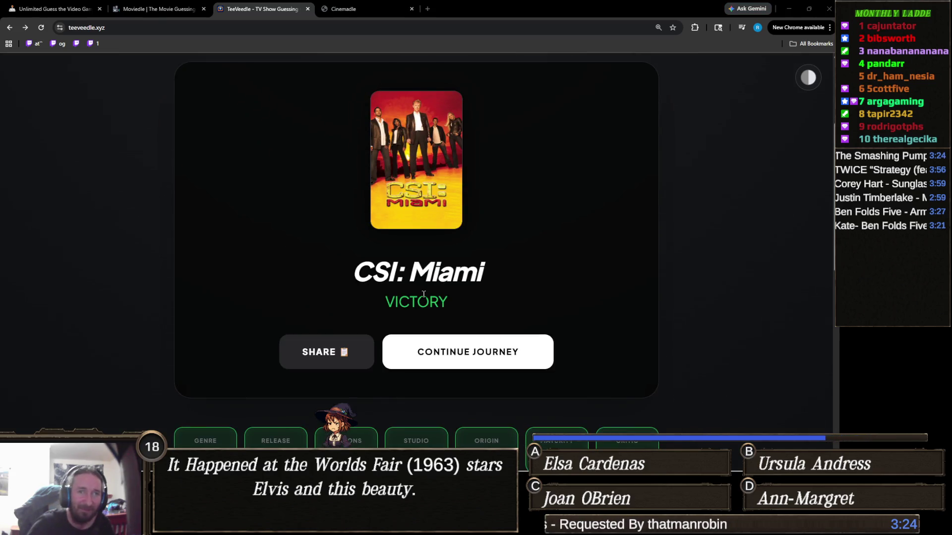
{"action": "scroll", "coordinate": [424, 295], "scroll_direction": "up", "scroll_amount": 3}
{"action": "scroll", "coordinate": [436, 322], "scroll_direction": "down", "scroll_amount": 3}
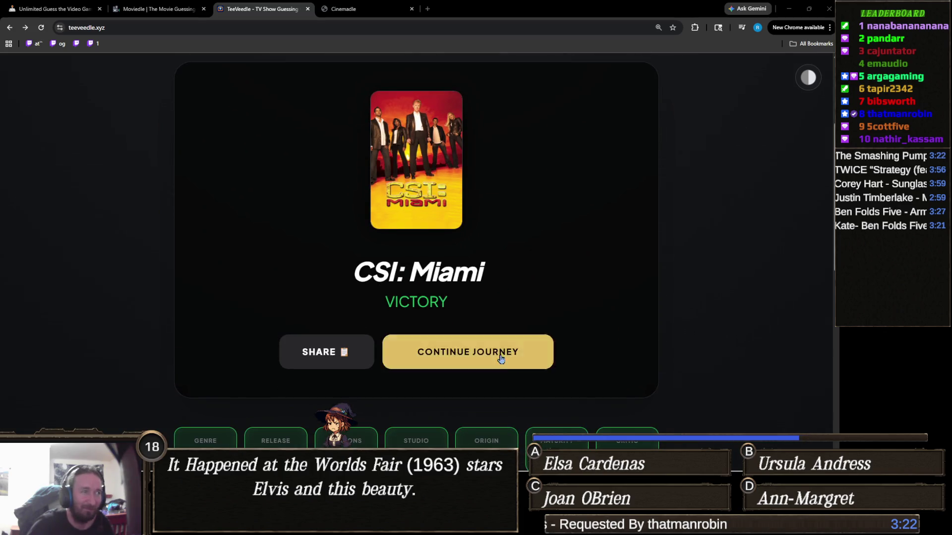
{"action": "left_click", "coordinate": [508, 355]}
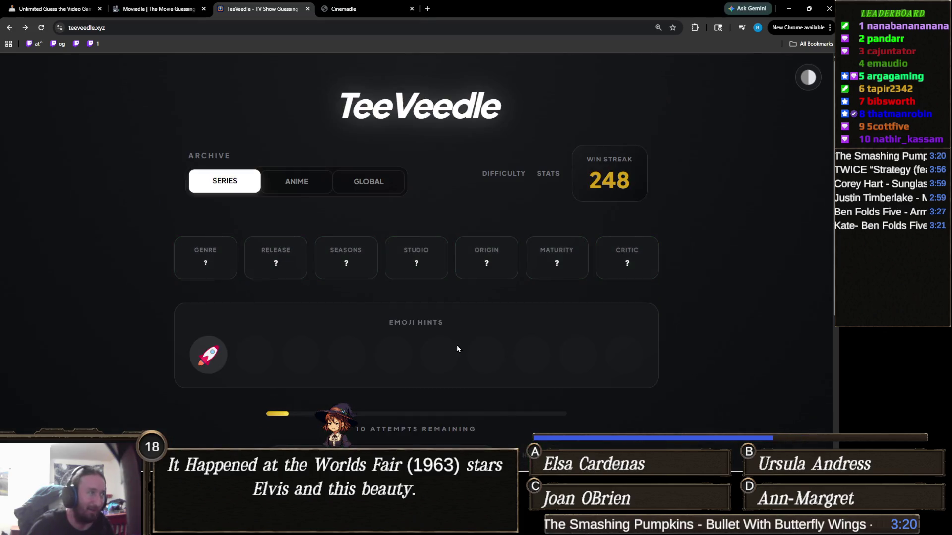
Search 'orvi' and submit The Orville as the first guess.
{"action": "scroll", "coordinate": [290, 326], "scroll_direction": "down", "scroll_amount": 1}
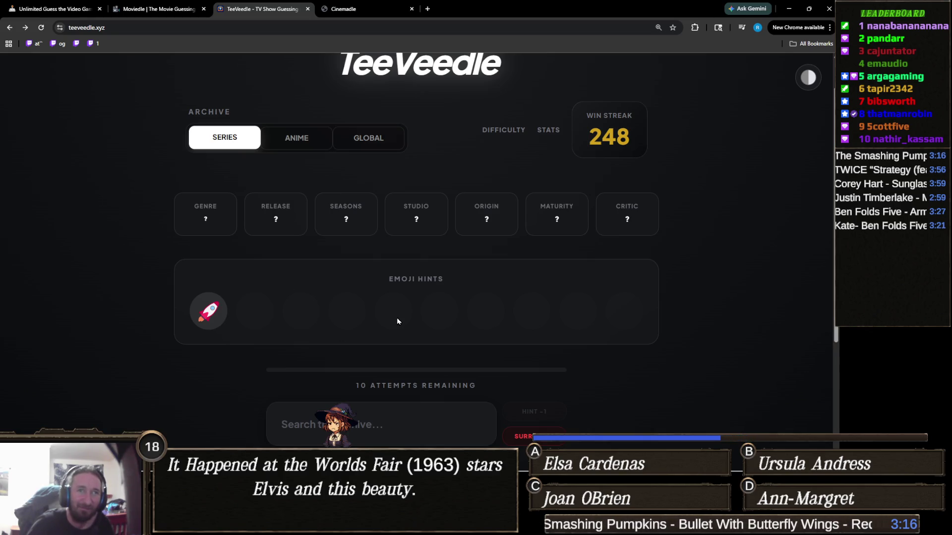
{"action": "scroll", "coordinate": [397, 320], "scroll_direction": "down", "scroll_amount": 2}
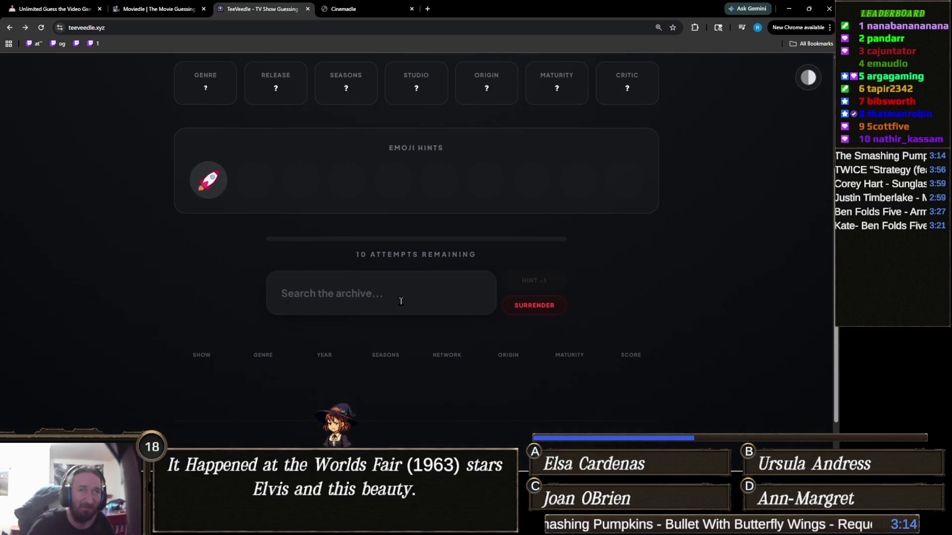
{"action": "scroll", "coordinate": [401, 301], "scroll_direction": "down", "scroll_amount": 1}
{"action": "scroll", "coordinate": [399, 302], "scroll_direction": "up", "scroll_amount": 2}
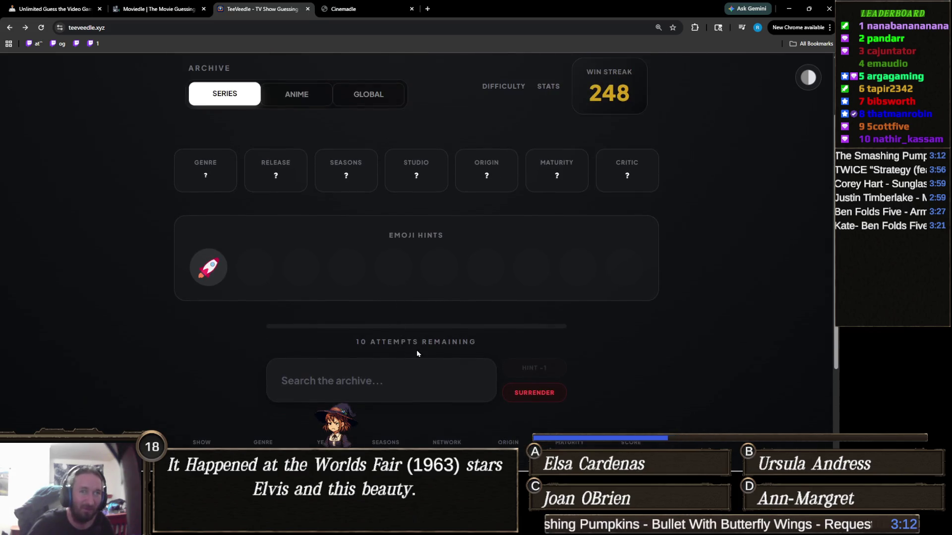
{"action": "left_click", "coordinate": [369, 372]}
{"action": "type", "text": "orvi"}
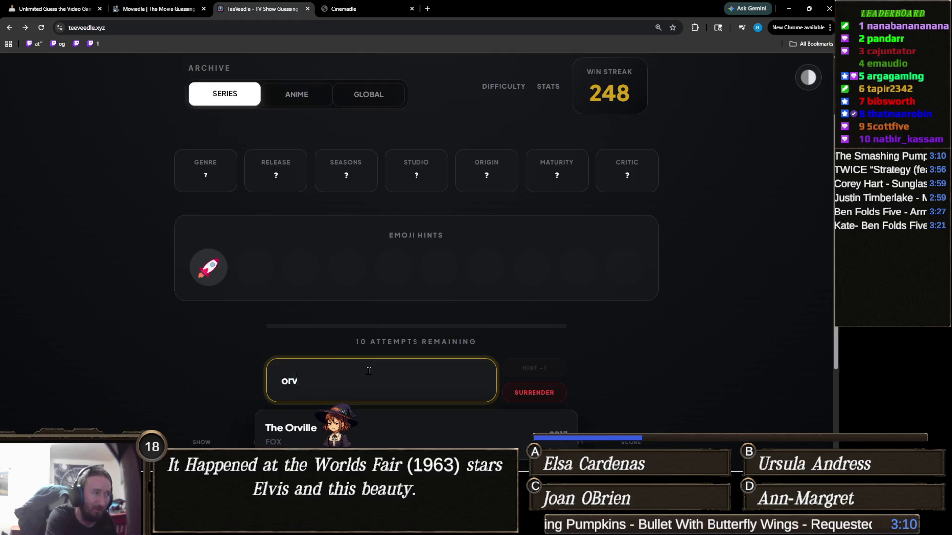
{"action": "key", "text": "Return"}
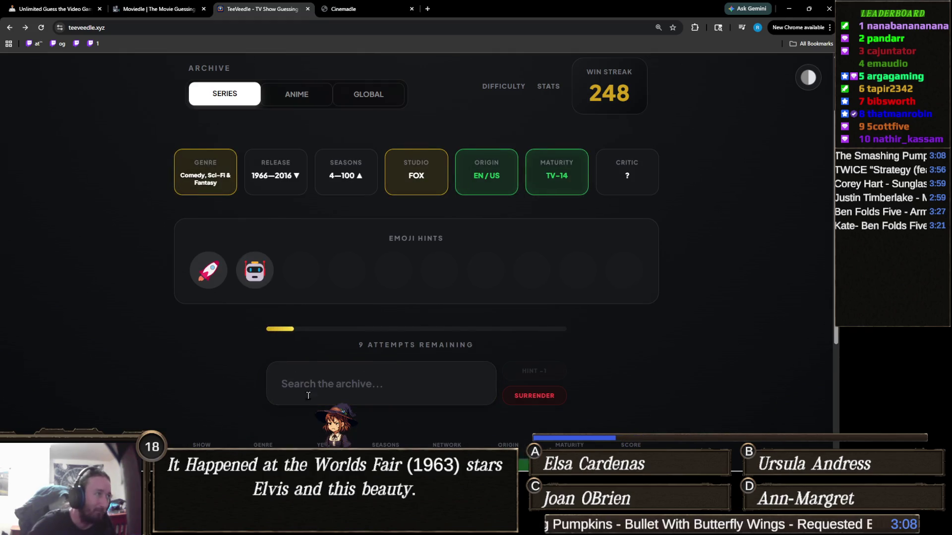
Search 'futur' and win with Futurama, then continue to the next puzzle.
{"action": "left_click", "coordinate": [331, 381]}
{"action": "type", "text": "futur"}
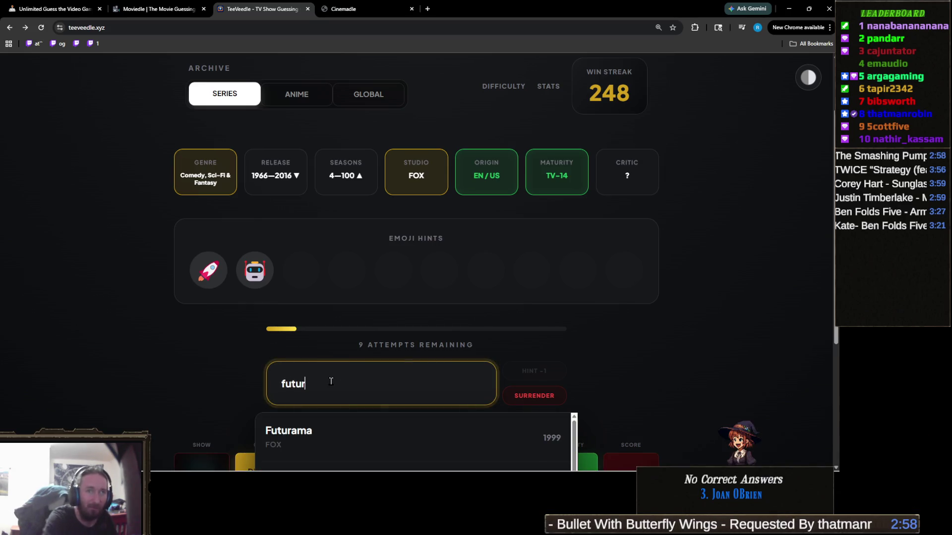
{"action": "left_click", "coordinate": [294, 439]}
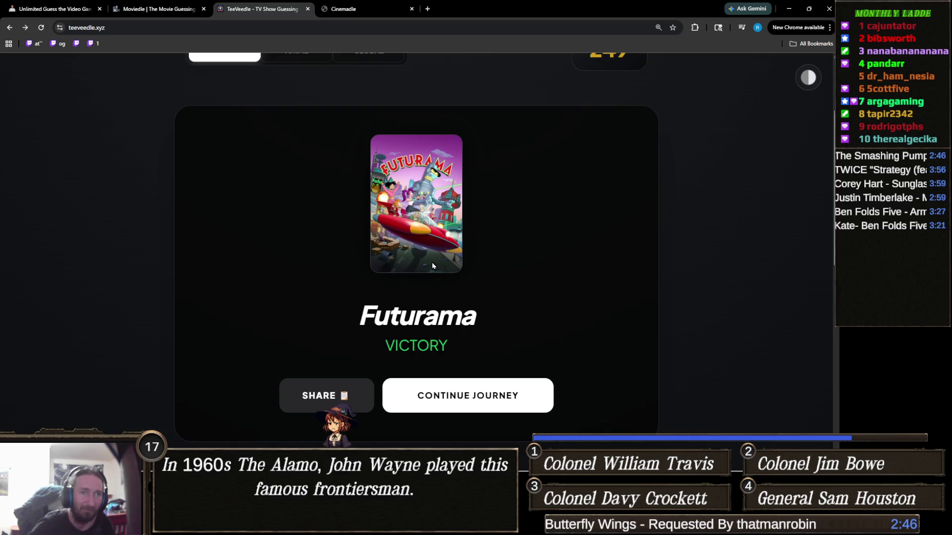
{"action": "scroll", "coordinate": [448, 269], "scroll_direction": "down", "scroll_amount": 1}
{"action": "left_click", "coordinate": [436, 337]}
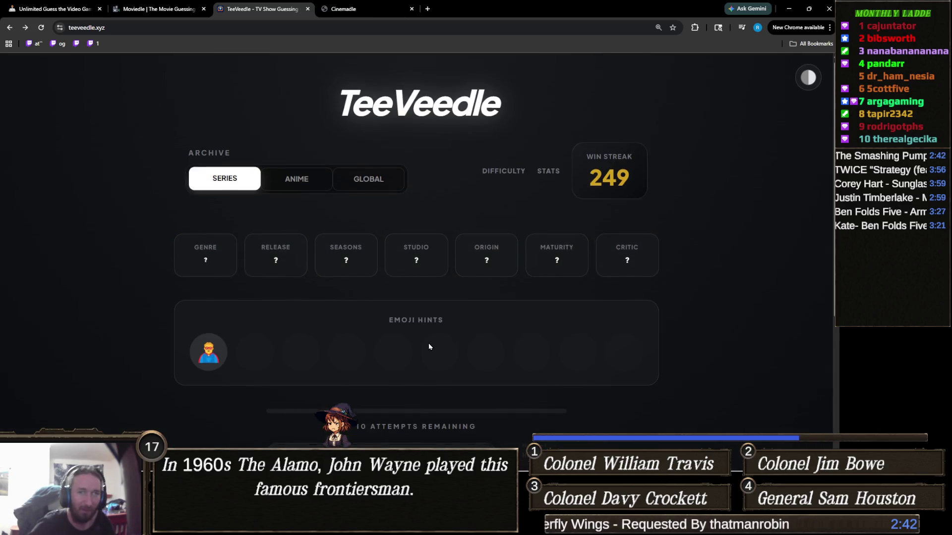
Search 'dare' and guess Marvel's Daredevil.
{"action": "scroll", "coordinate": [429, 344], "scroll_direction": "down", "scroll_amount": 1}
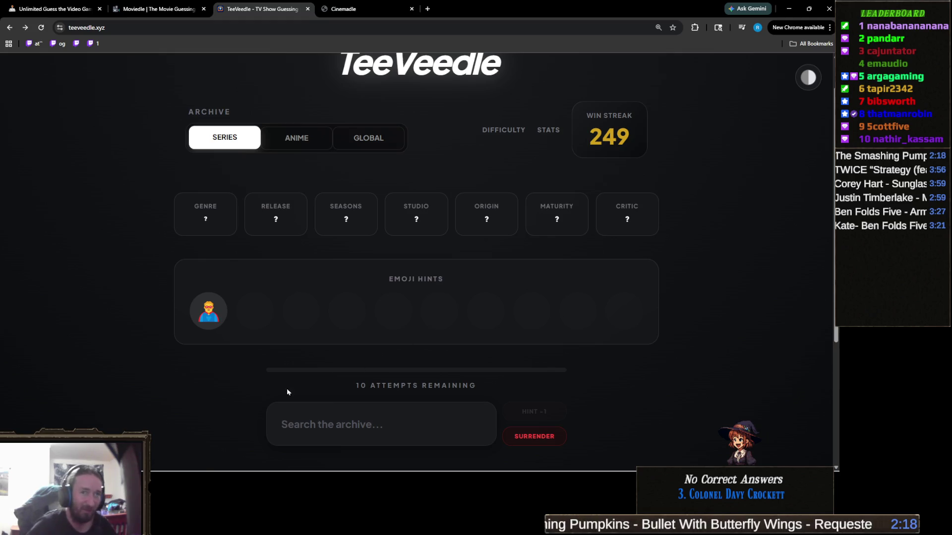
{"action": "left_click", "coordinate": [346, 405]}
{"action": "type", "text": "dare"}
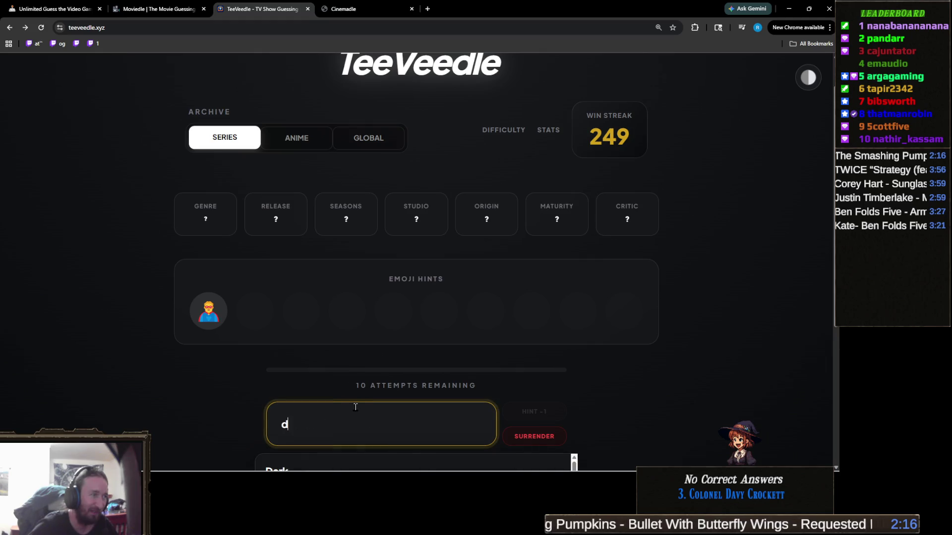
{"action": "scroll", "coordinate": [343, 349], "scroll_direction": "down", "scroll_amount": 2}
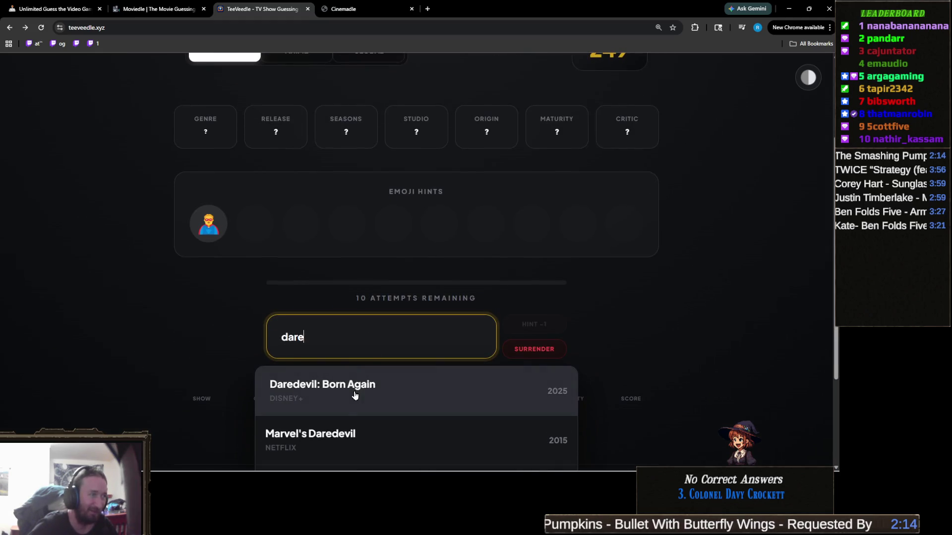
{"action": "left_click", "coordinate": [346, 430]}
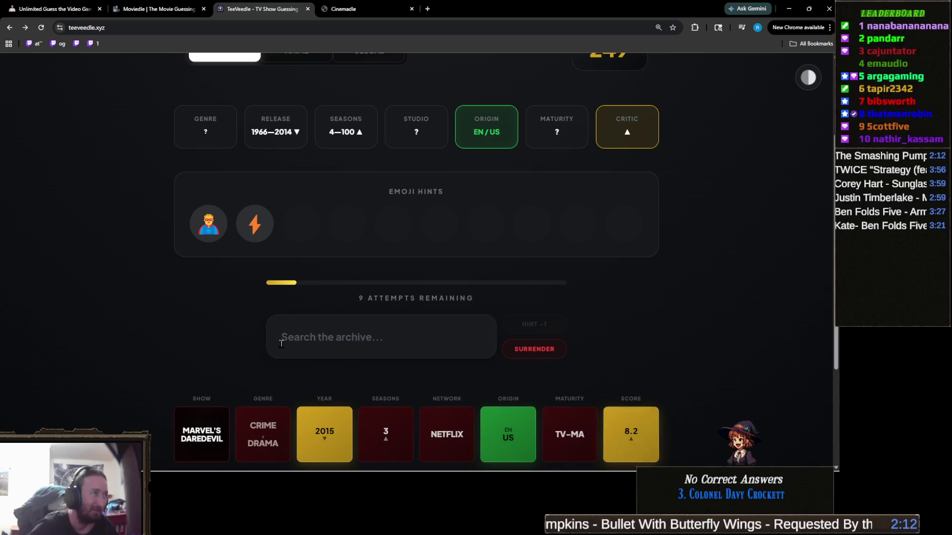
{"action": "scroll", "coordinate": [285, 338], "scroll_direction": "up", "scroll_amount": 1}
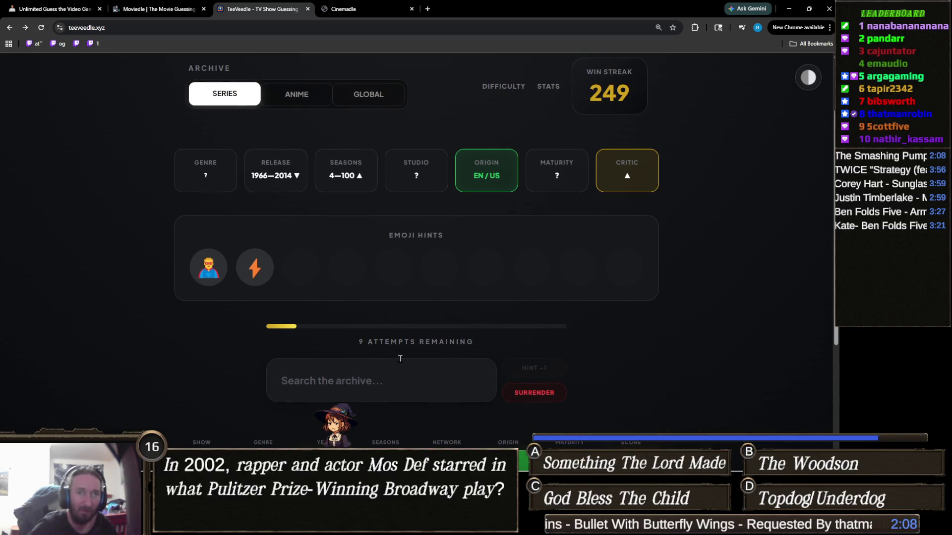
Search 'flash' and guess The Flash, leaving 8 attempts.
{"action": "left_click", "coordinate": [420, 365]}
{"action": "type", "text": "flash"}
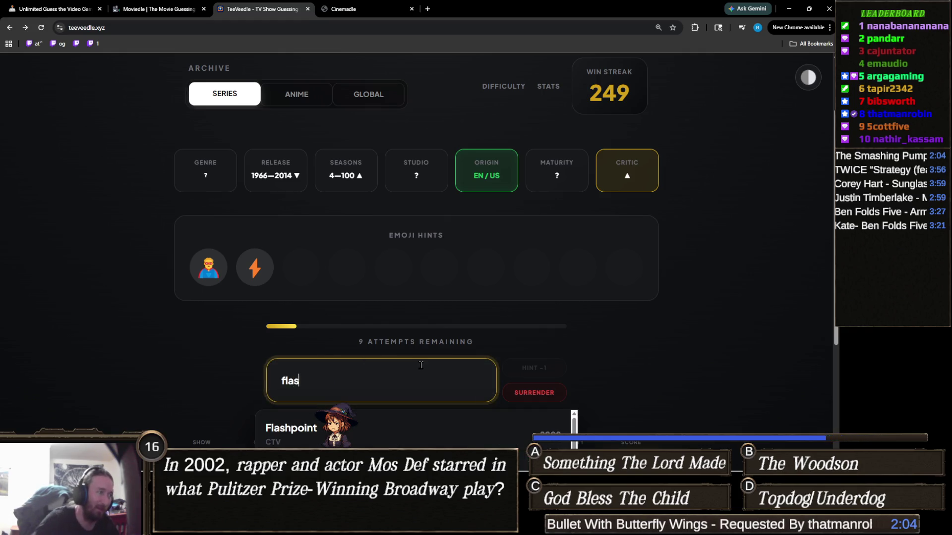
{"action": "scroll", "coordinate": [338, 324], "scroll_direction": "down", "scroll_amount": 3}
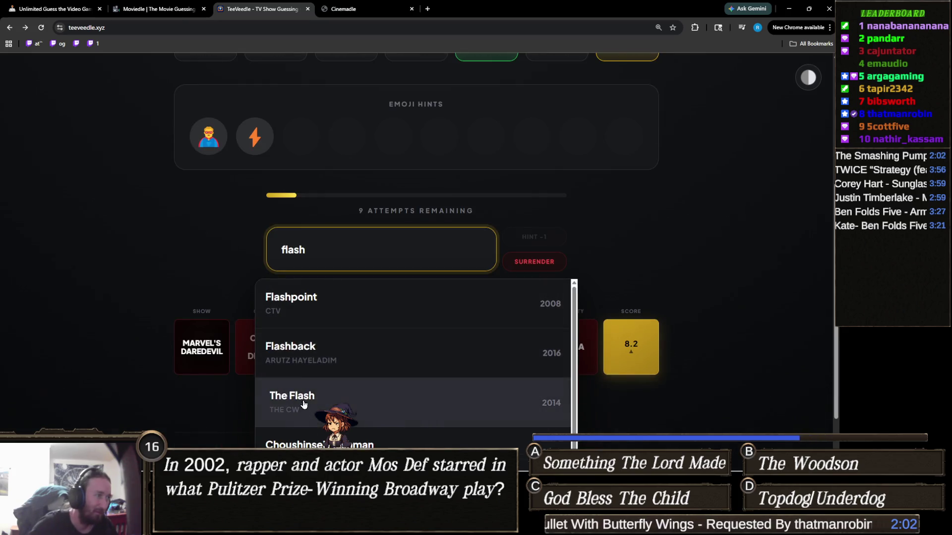
{"action": "left_click", "coordinate": [277, 404]}
{"action": "scroll", "coordinate": [241, 362], "scroll_direction": "up", "scroll_amount": 1}
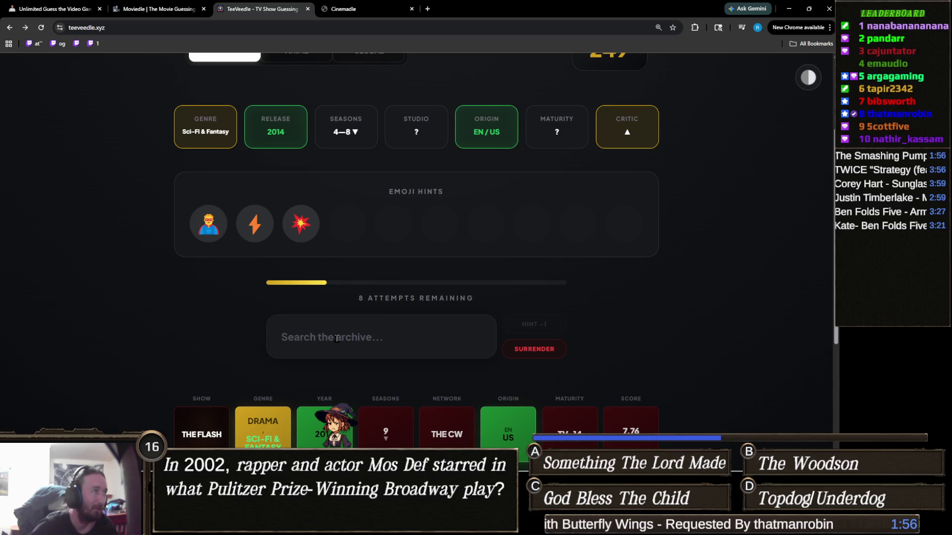
Search 'black l' to guess Black Lightning, then refocus the archive search field.
{"action": "left_click", "coordinate": [353, 347]}
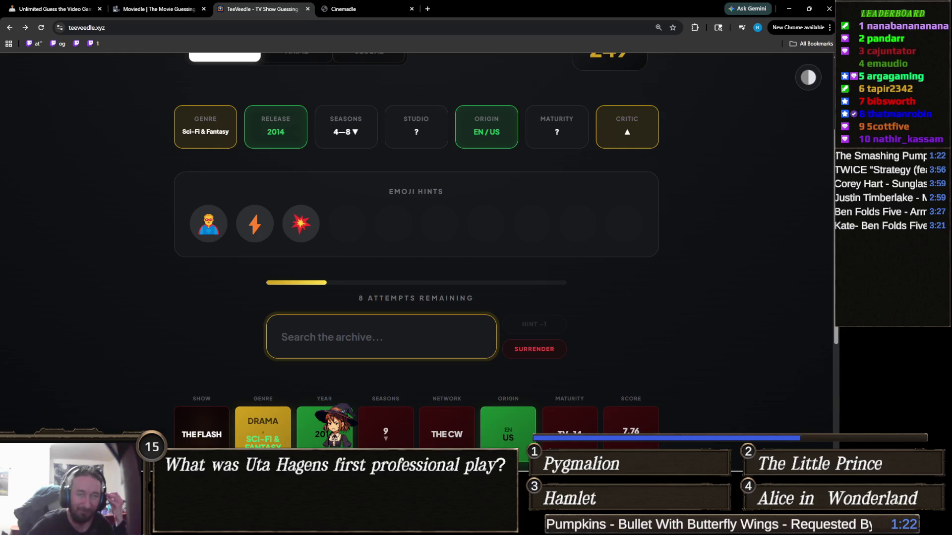
{"action": "key", "text": "alt+Tab"}
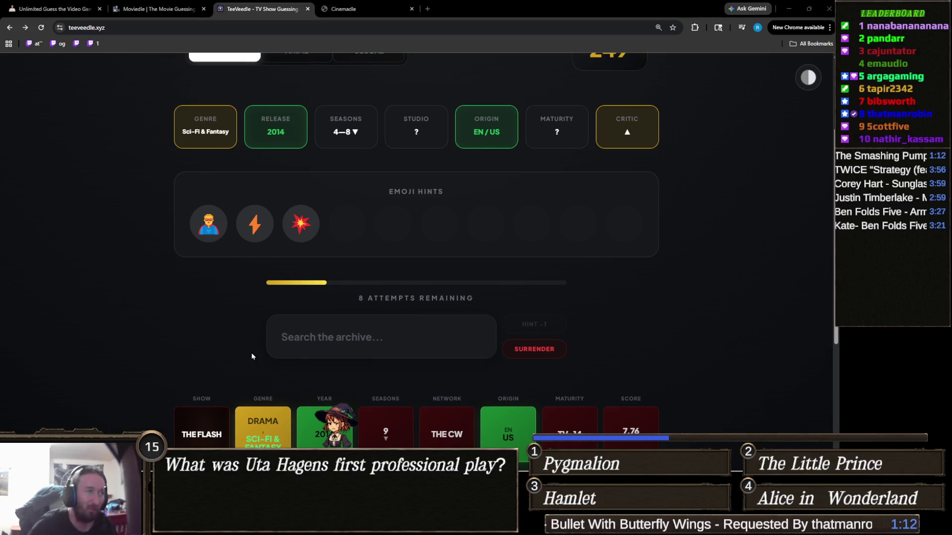
{"action": "left_click", "coordinate": [337, 332]}
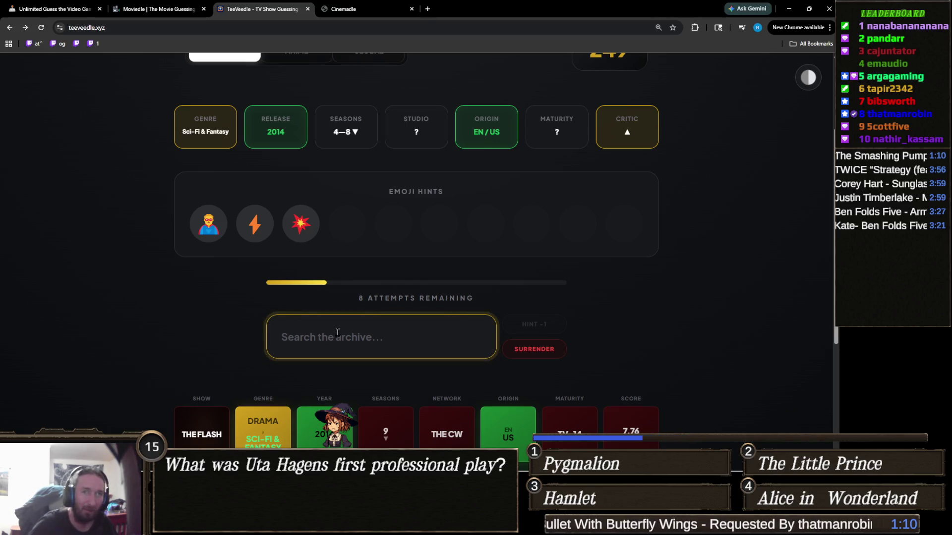
{"action": "type", "text": "black l"}
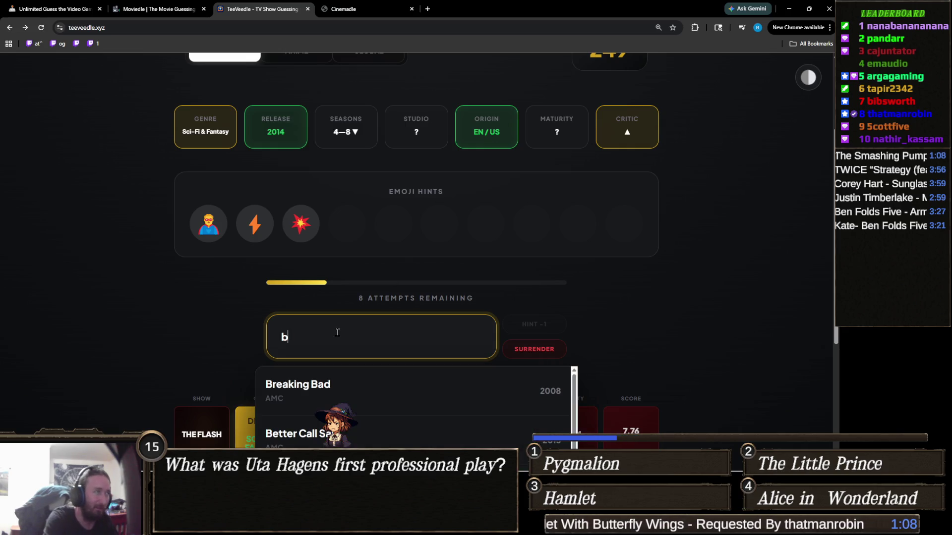
{"action": "key", "text": "Down"}
{"action": "key", "text": "Return"}
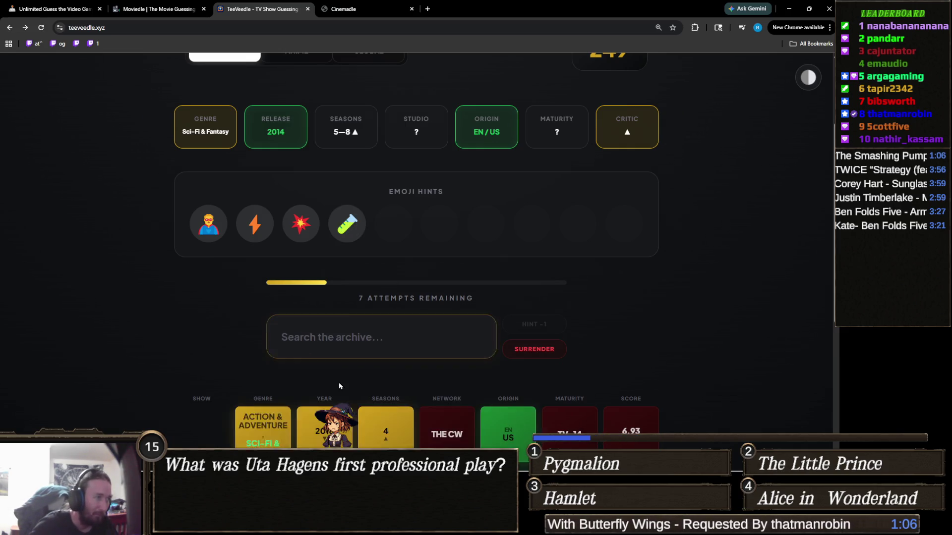
{"action": "left_click", "coordinate": [349, 334]}
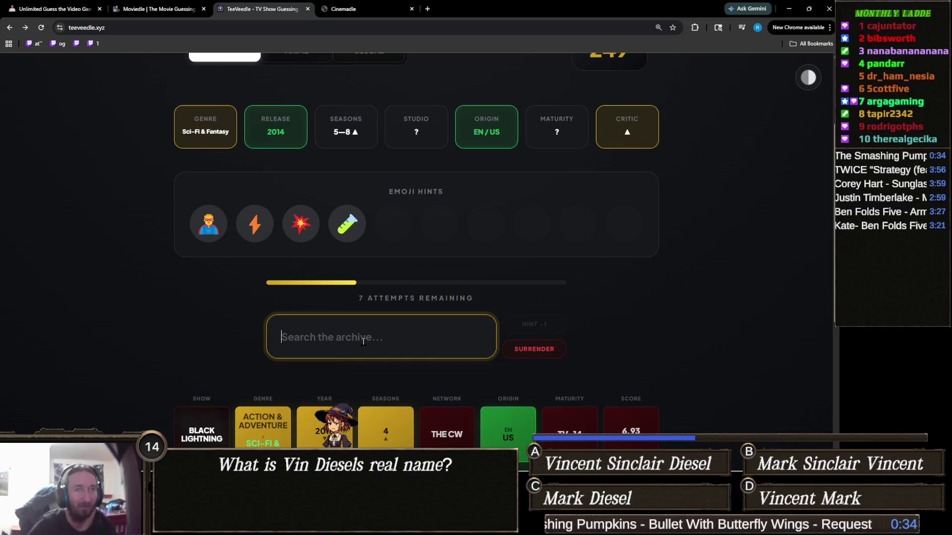
Review the earlier guess rows and search the archive for 'justice league'.
{"action": "scroll", "coordinate": [262, 192], "scroll_direction": "down", "scroll_amount": 2}
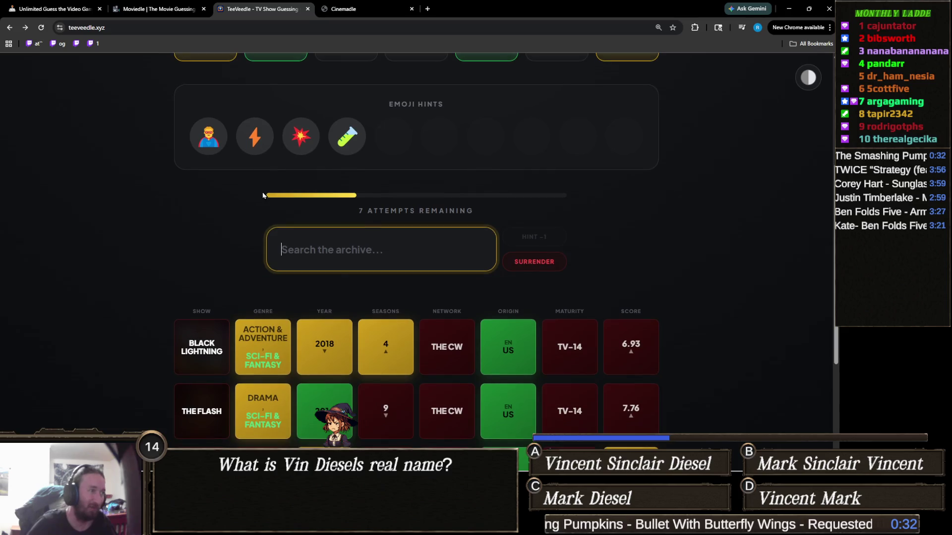
{"action": "scroll", "coordinate": [316, 334], "scroll_direction": "down", "scroll_amount": 1}
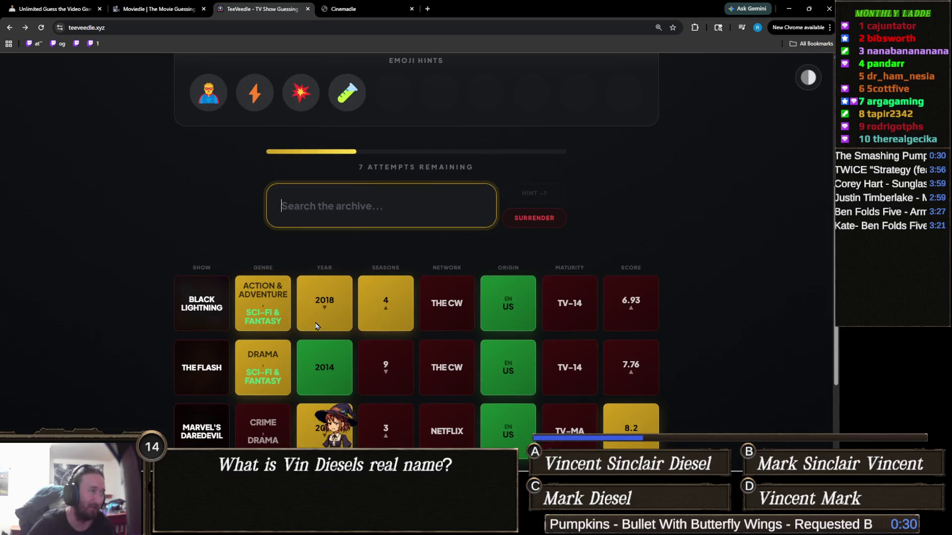
{"action": "scroll", "coordinate": [283, 320], "scroll_direction": "down", "scroll_amount": 2}
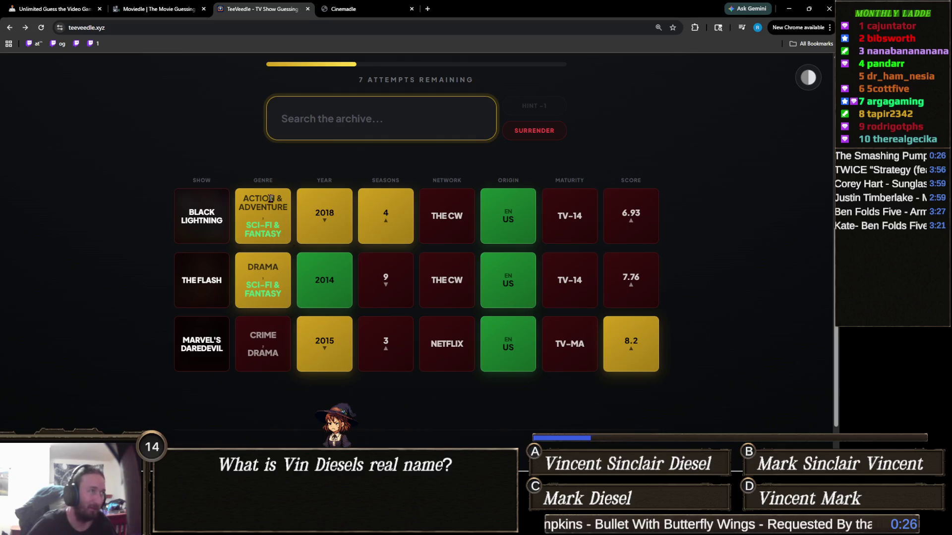
{"action": "scroll", "coordinate": [281, 235], "scroll_direction": "up", "scroll_amount": 3}
{"action": "scroll", "coordinate": [281, 235], "scroll_direction": "up", "scroll_amount": 1}
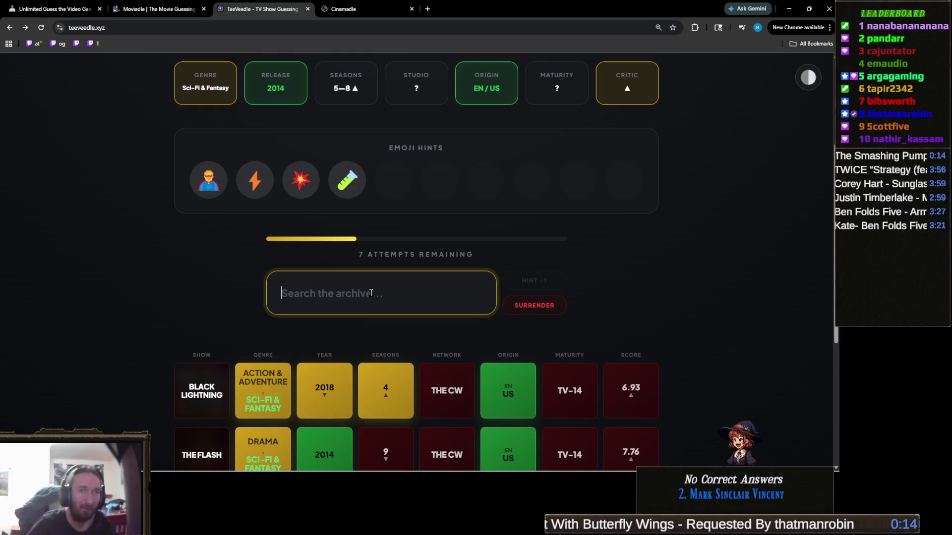
{"action": "type", "text": "justice"}
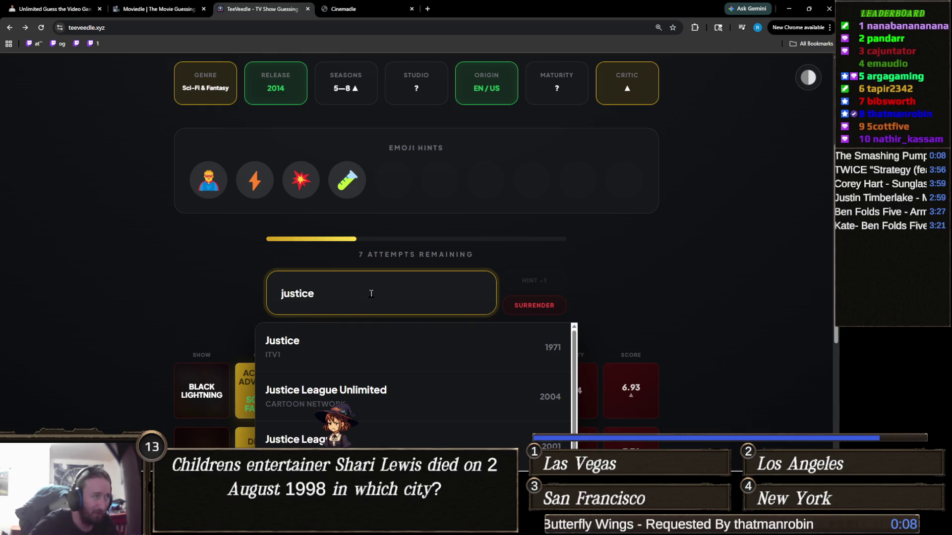
{"action": "type", "text": " league"}
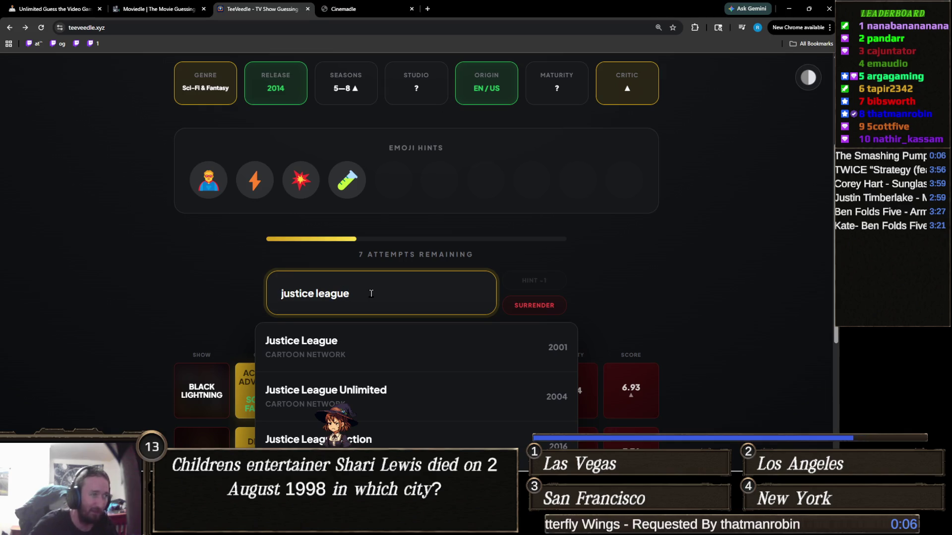
Replace the search text with 'teentit' to look up Teen Titans.
{"action": "scroll", "coordinate": [565, 282], "scroll_direction": "down", "scroll_amount": 2}
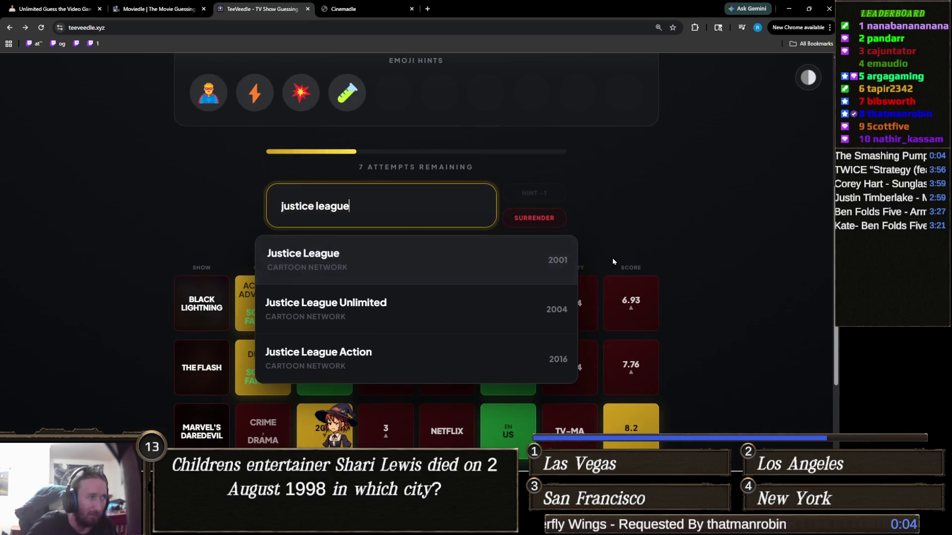
{"action": "scroll", "coordinate": [612, 258], "scroll_direction": "up", "scroll_amount": 1}
{"action": "key", "text": "ctrl+a"}
{"action": "type", "text": "teenb"}
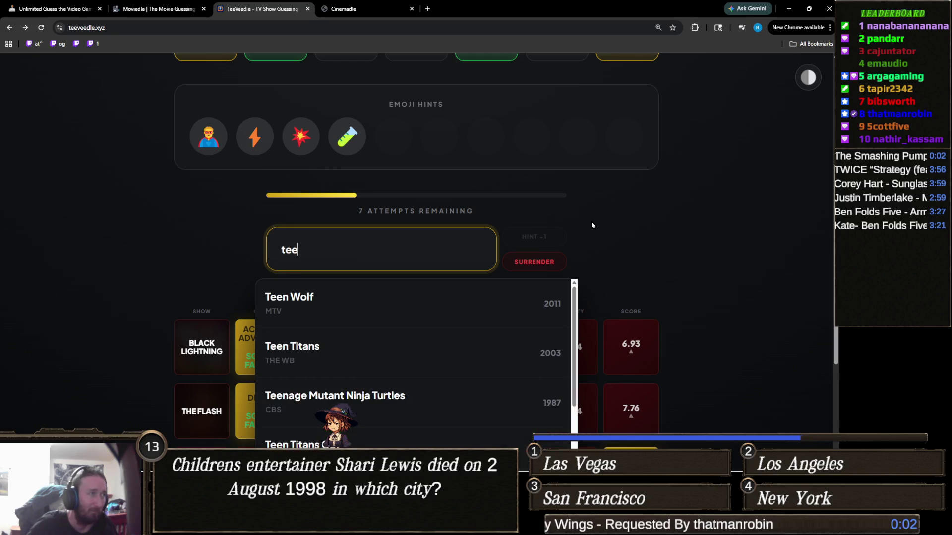
{"action": "key", "text": "BackSpace"}
{"action": "type", "text": "tit"}
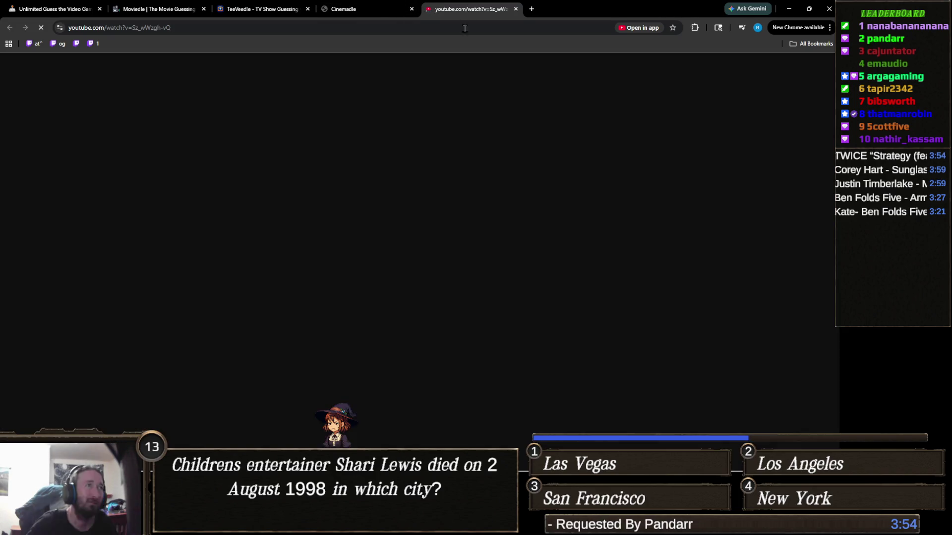
{"action": "key", "text": "ctrl+w"}
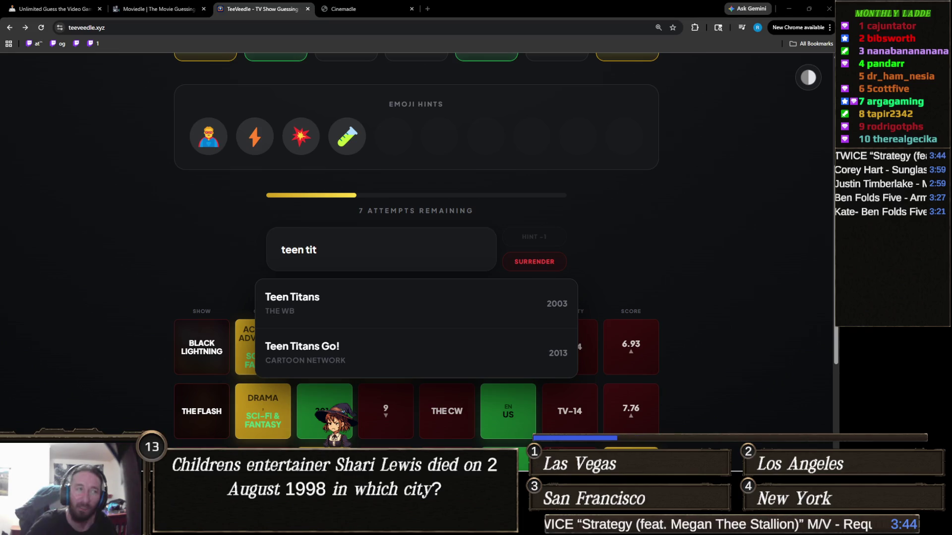
Guess Teen Titans (The WB, 2003) and review the updated guess rows.
{"action": "left_click", "coordinate": [292, 302]}
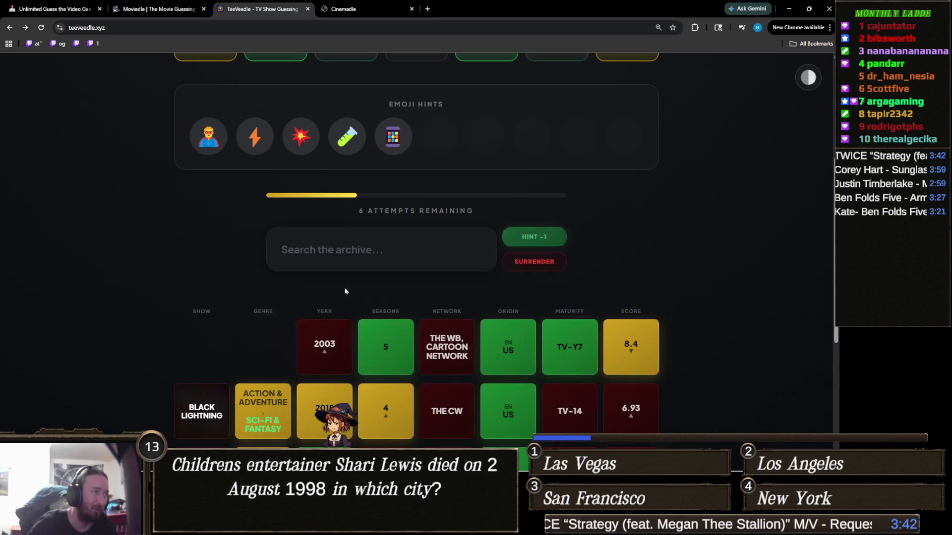
{"action": "scroll", "coordinate": [298, 317], "scroll_direction": "up", "scroll_amount": 4}
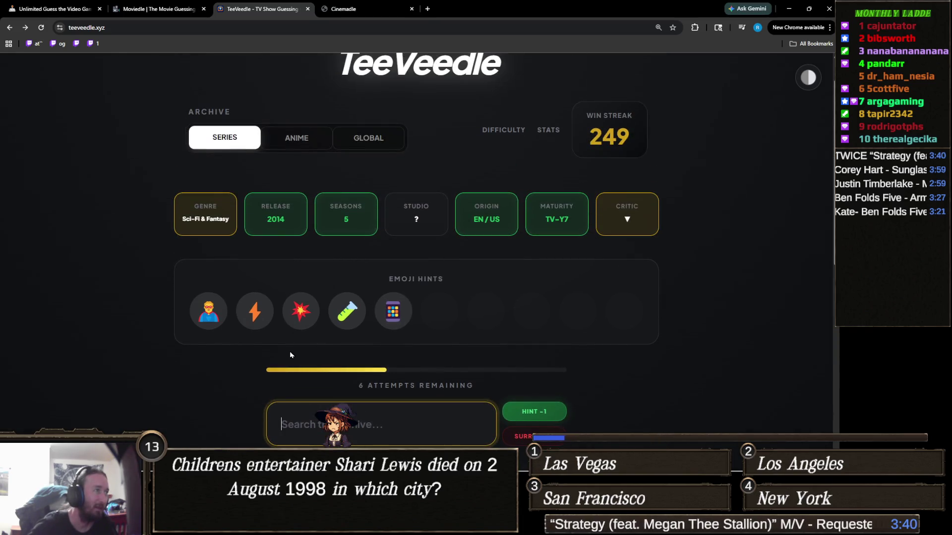
{"action": "scroll", "coordinate": [292, 352], "scroll_direction": "down", "scroll_amount": 3}
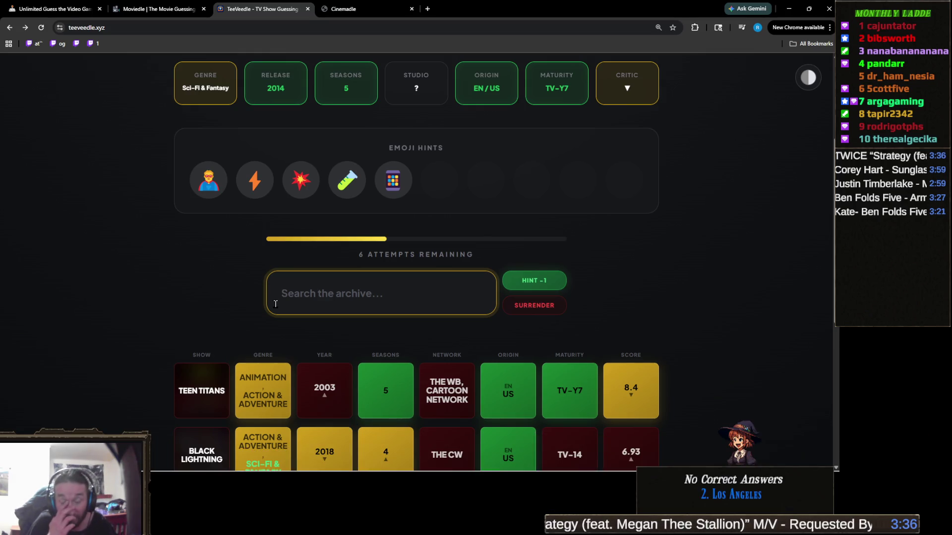
{"action": "scroll", "coordinate": [292, 298], "scroll_direction": "up", "scroll_amount": 1}
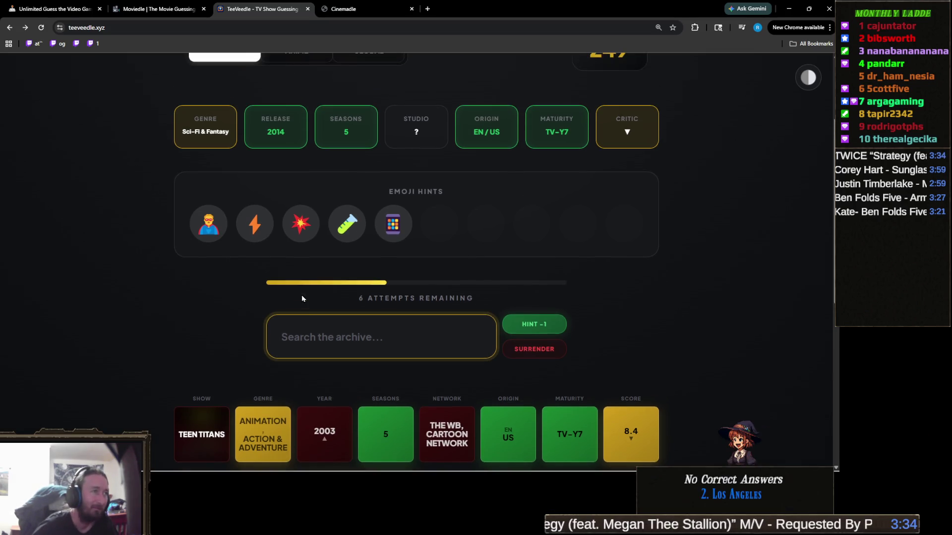
Read the emoji hint tooltips, then spend an attempt to reveal the show description.
{"action": "mouse_move", "coordinate": [212, 227]}
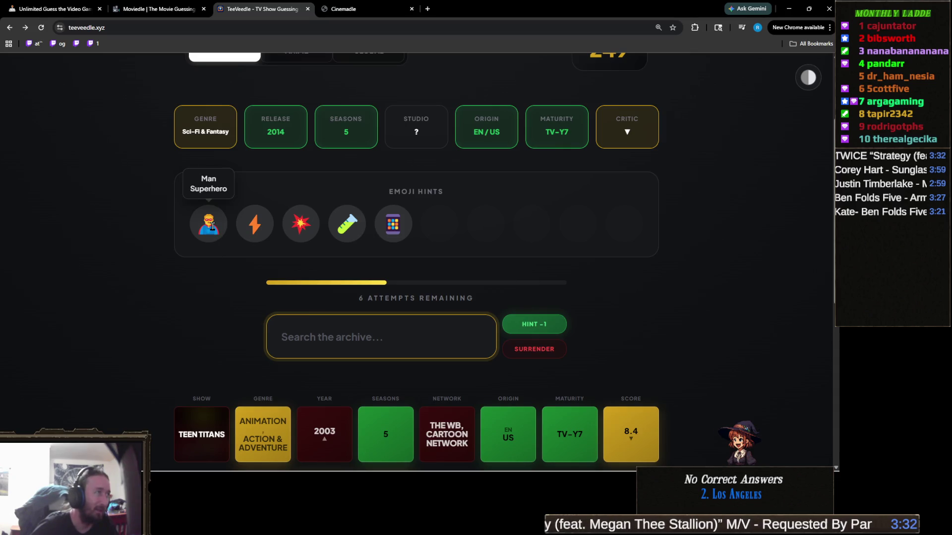
{"action": "mouse_move", "coordinate": [257, 227]}
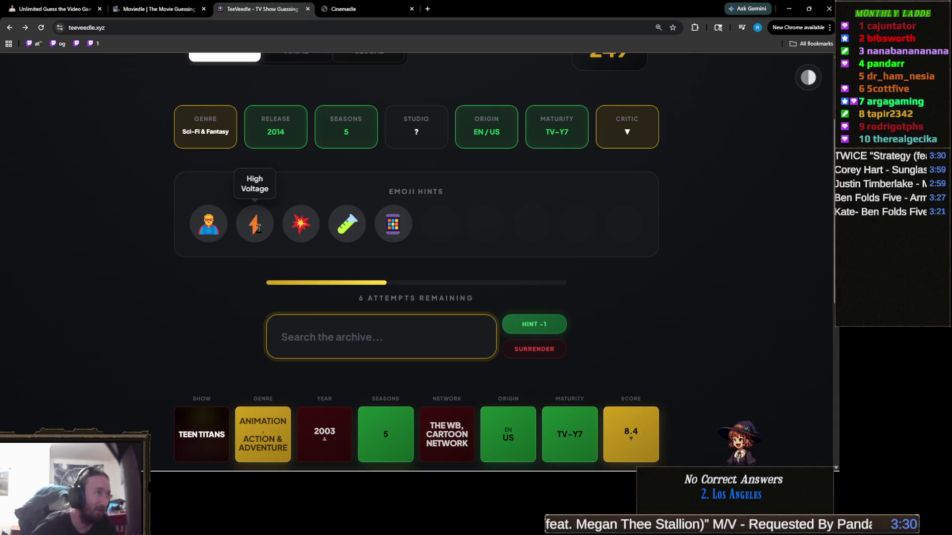
{"action": "mouse_move", "coordinate": [301, 226]}
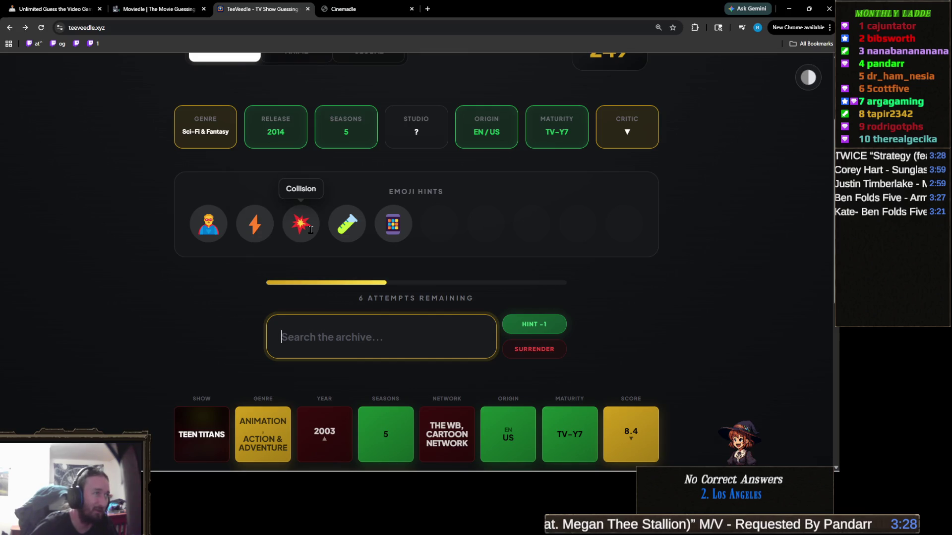
{"action": "mouse_move", "coordinate": [356, 228]}
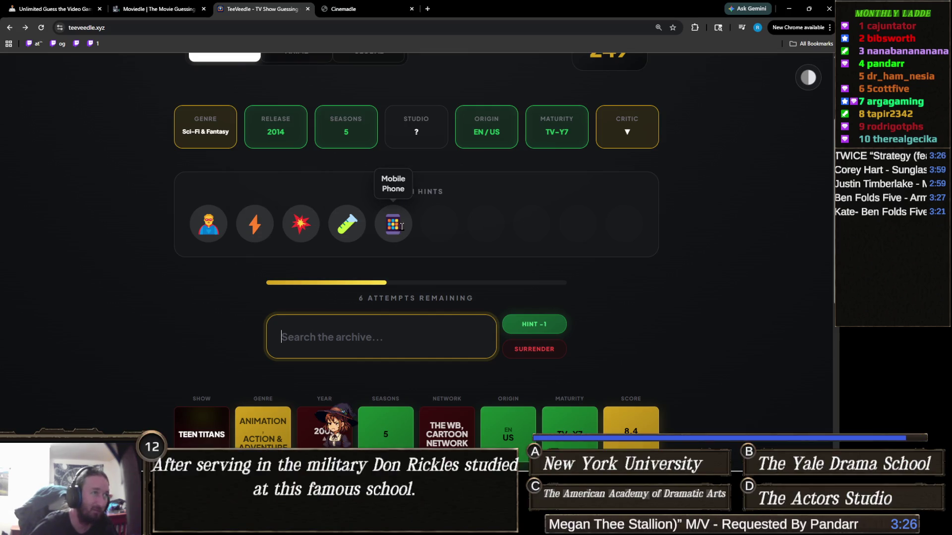
{"action": "left_click", "coordinate": [545, 326]}
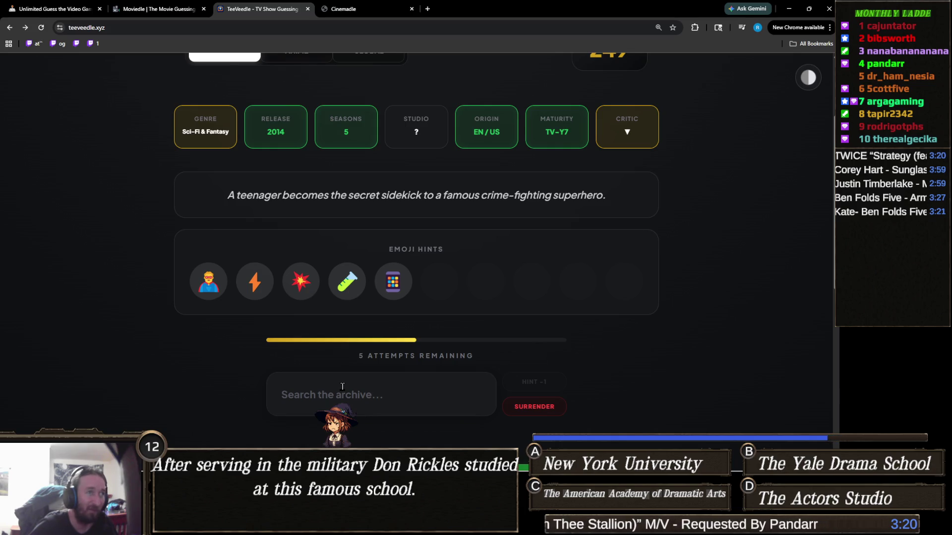
Search 'henry' and submit Henry Danger as the guess.
{"action": "left_click", "coordinate": [348, 393]}
{"action": "type", "text": "henry"}
{"action": "scroll", "coordinate": [194, 357], "scroll_direction": "down", "scroll_amount": 2}
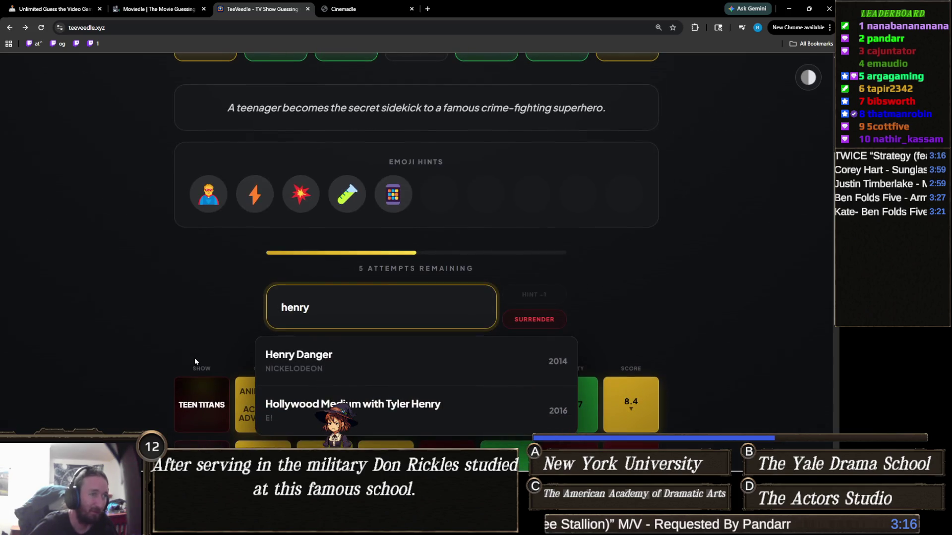
{"action": "left_click", "coordinate": [358, 367]}
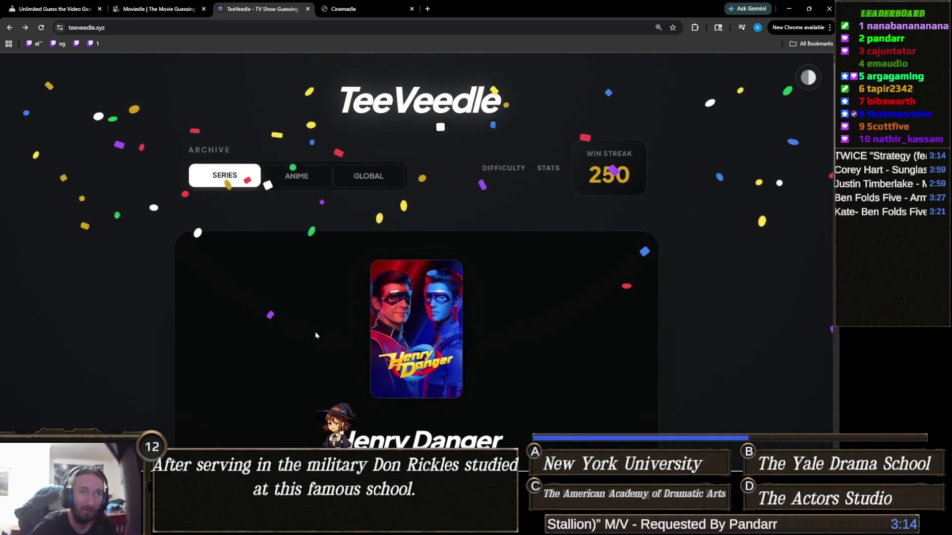
Look over the victory page with the 250 win streak, then return to Unity.
{"action": "scroll", "coordinate": [315, 336], "scroll_direction": "down", "scroll_amount": 3}
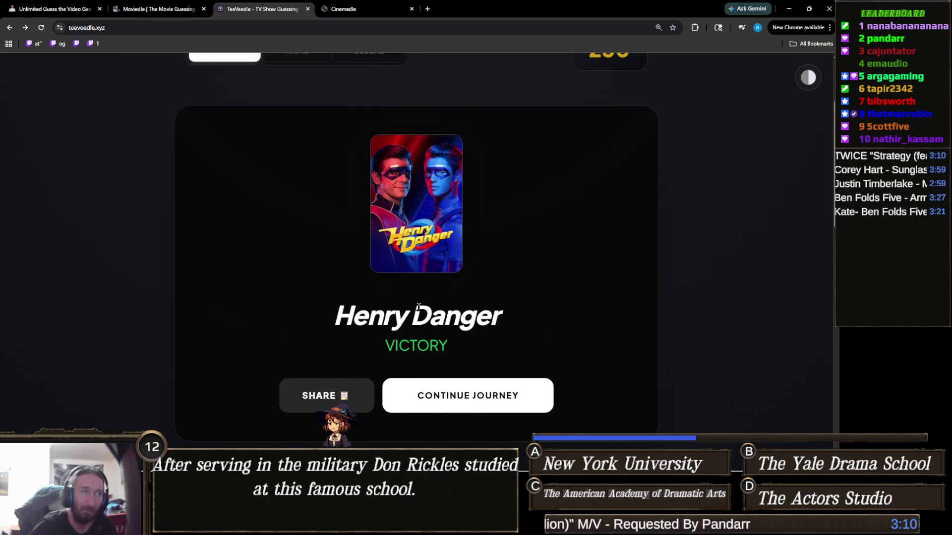
{"action": "scroll", "coordinate": [524, 272], "scroll_direction": "down", "scroll_amount": 4}
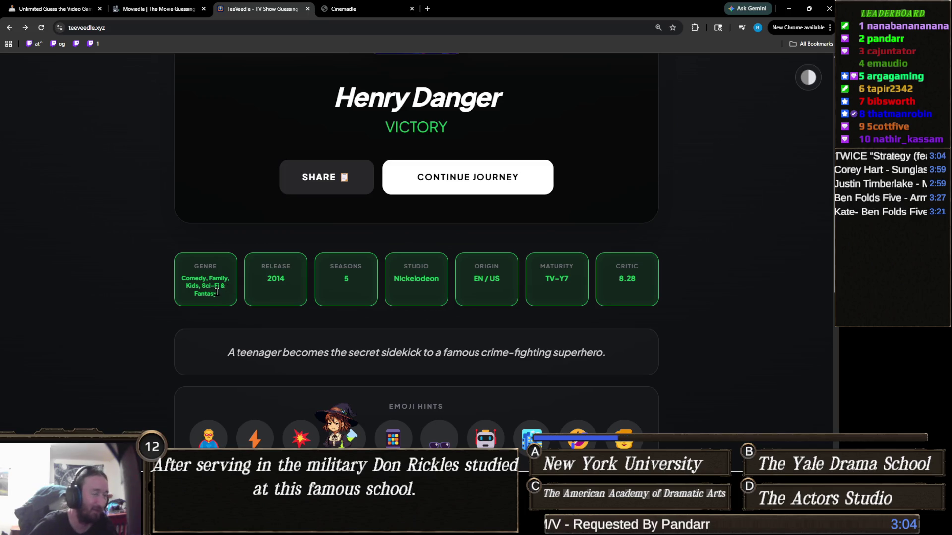
{"action": "scroll", "coordinate": [334, 307], "scroll_direction": "up", "scroll_amount": 5}
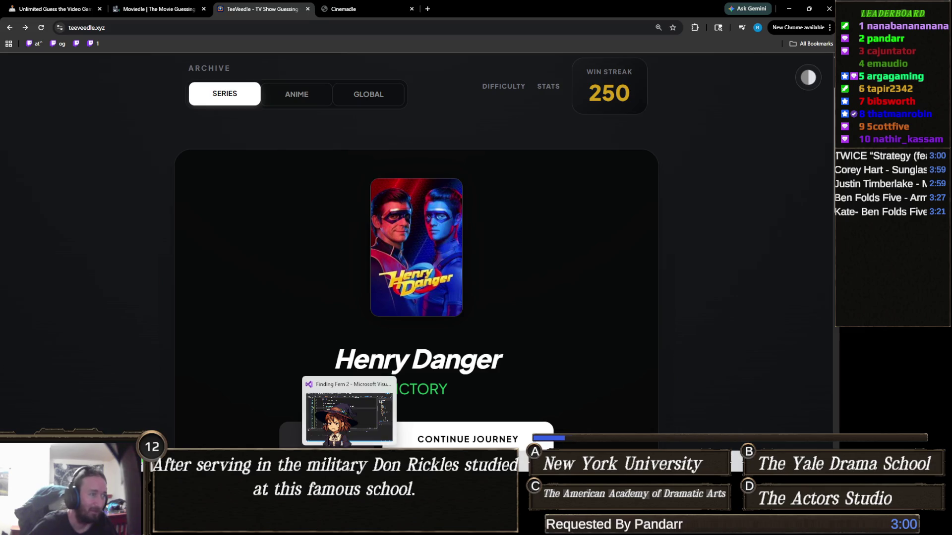
{"action": "key", "text": "alt+Tab"}
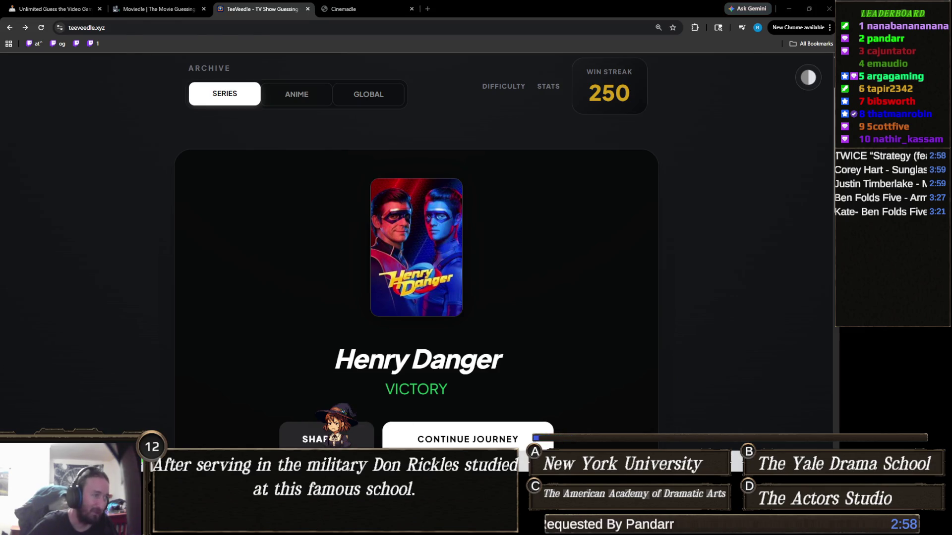
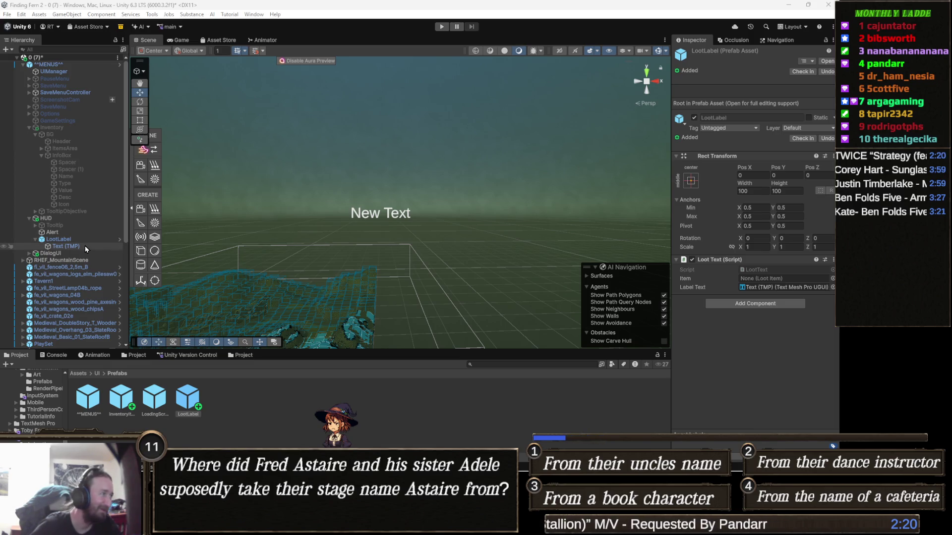
Delete the LootLabel object and its Text (TMP) child from the HUD in the scene.
{"action": "left_click", "coordinate": [86, 240]}
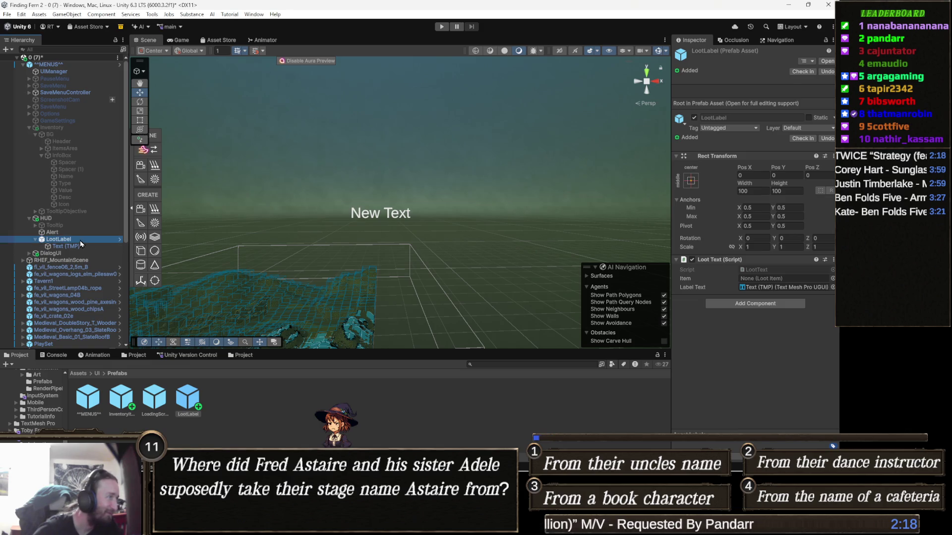
{"action": "key", "text": "Down"}
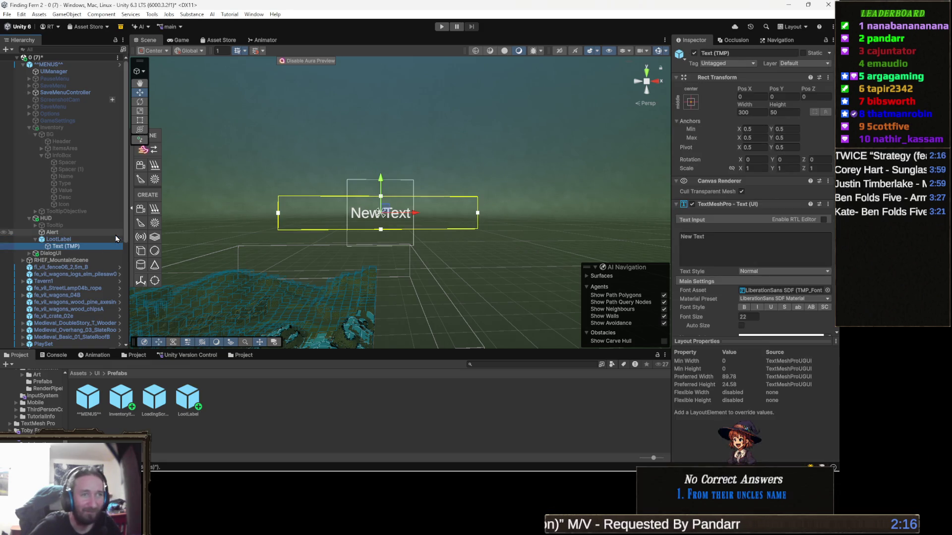
{"action": "key", "text": "Up"}
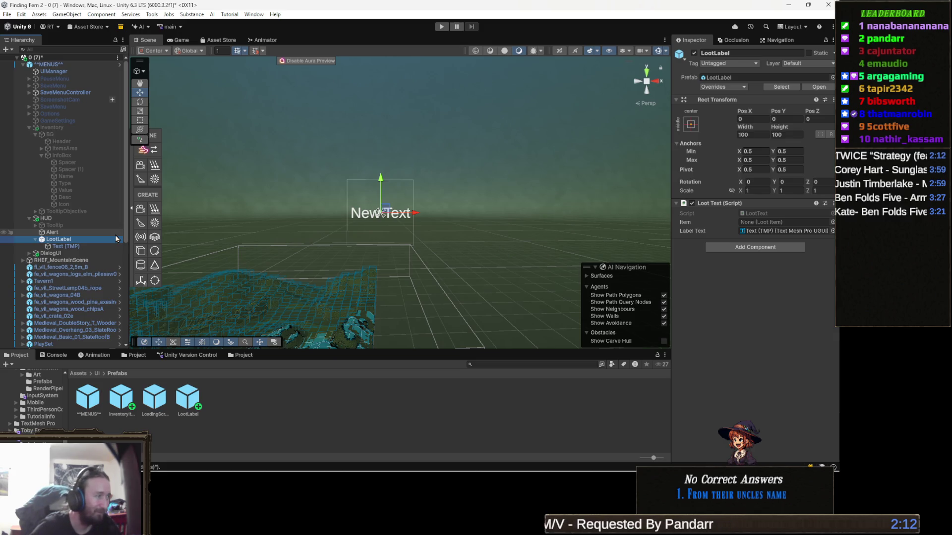
{"action": "key", "text": "Delete"}
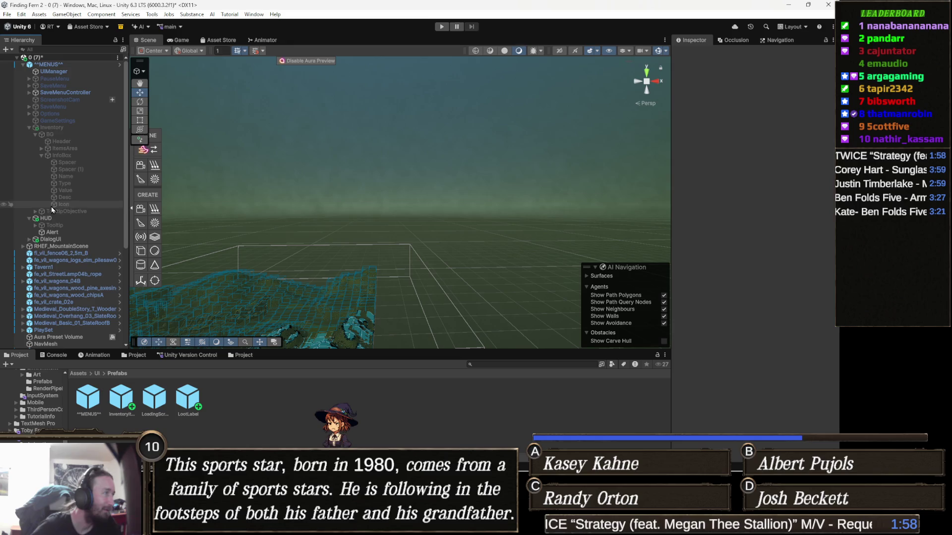
Select HUD and drag the LootLabel prefab into its Loot Text field.
{"action": "left_click", "coordinate": [59, 219]}
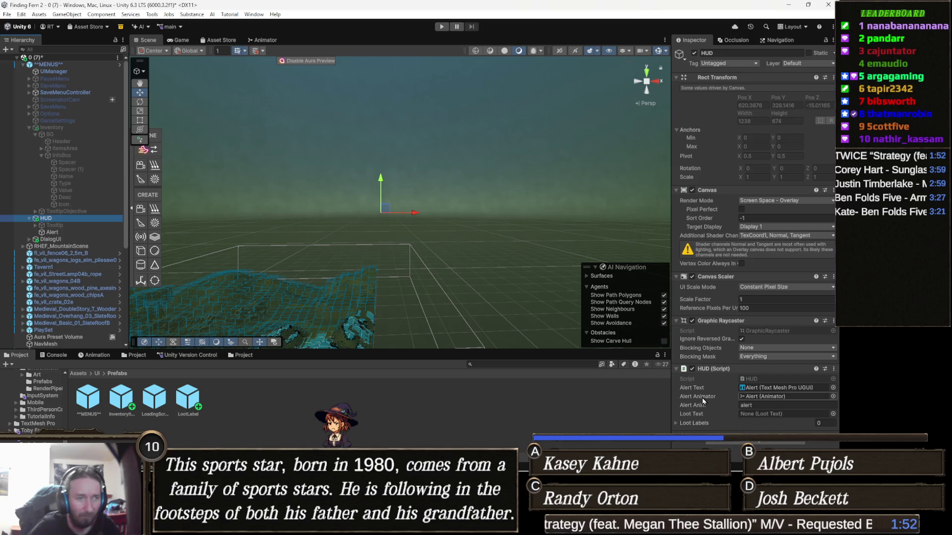
{"action": "mouse_move", "coordinate": [188, 396]}
{"action": "left_mouse_down"}
{"action": "mouse_move", "coordinate": [760, 399]}
{"action": "mouse_move", "coordinate": [766, 414]}
{"action": "left_mouse_up"}
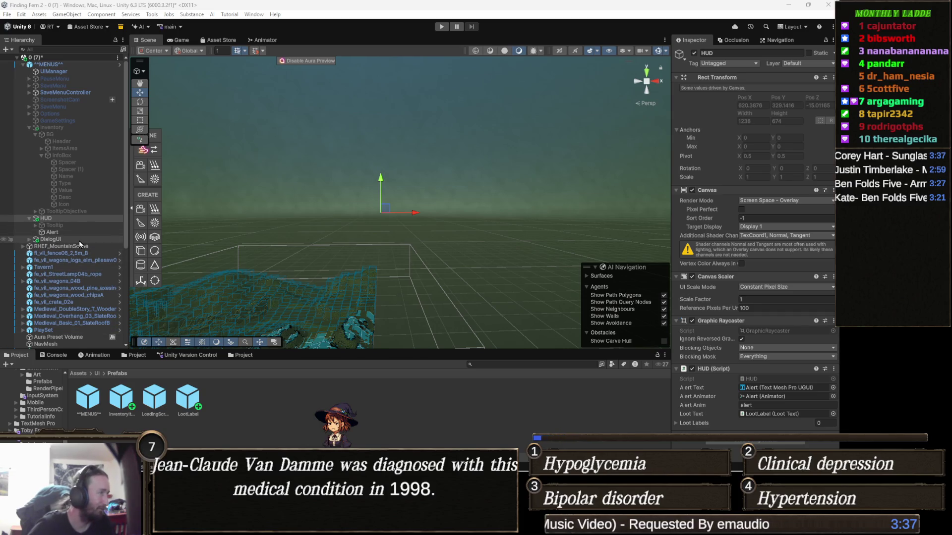
{"action": "scroll", "coordinate": [99, 223], "scroll_direction": "down", "scroll_amount": 4}
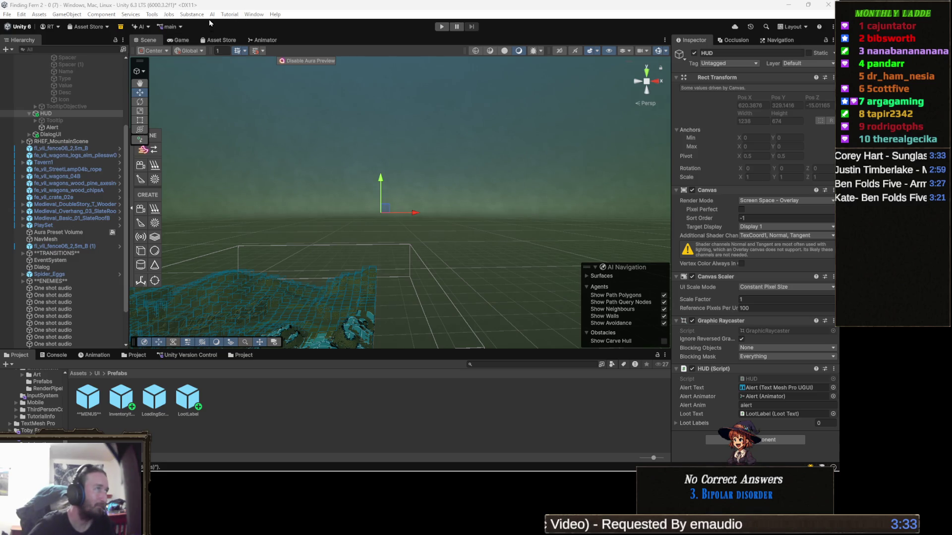
Open Tools > Toolkit and move the window up and to the right.
{"action": "left_click", "coordinate": [168, 15]}
{"action": "mouse_move", "coordinate": [152, 14]}
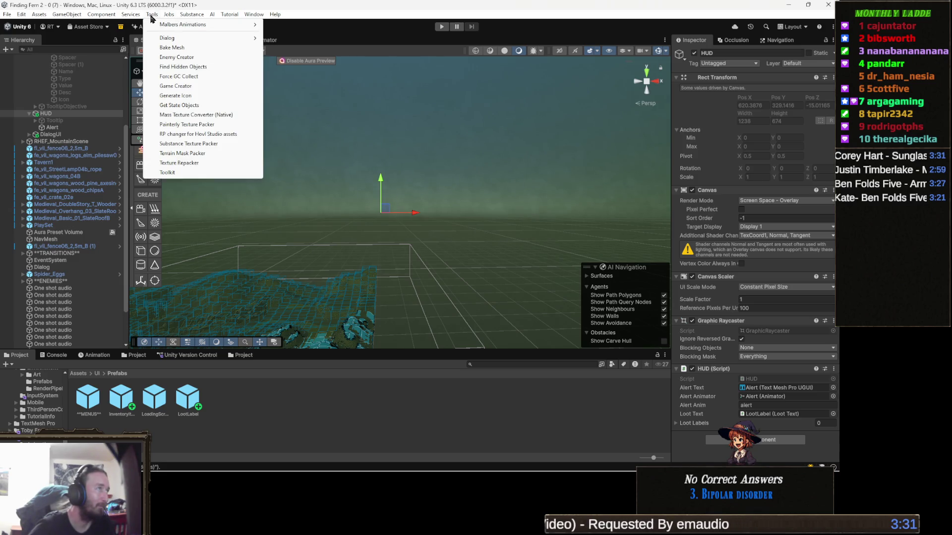
{"action": "left_click", "coordinate": [188, 173]}
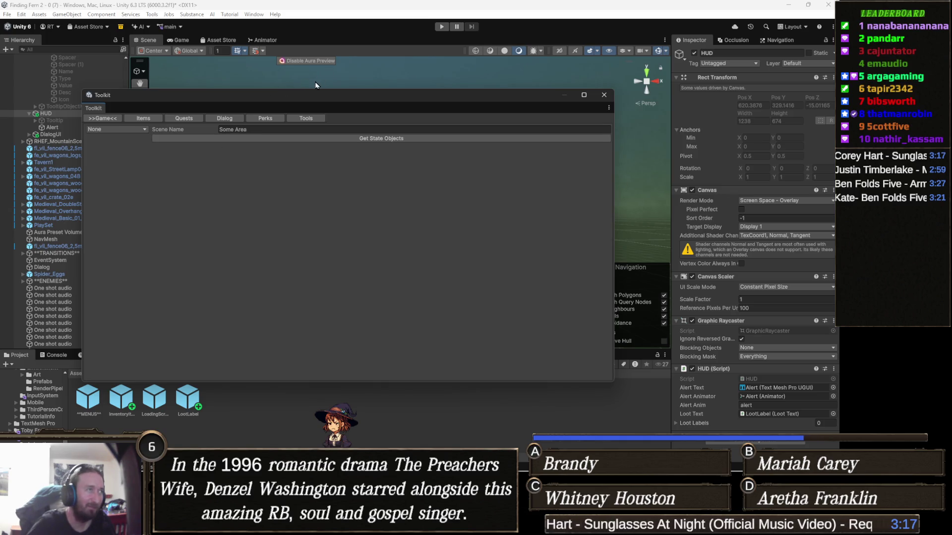
{"action": "left_click_drag", "start_coordinate": [310, 102], "coordinate": [353, 55]}
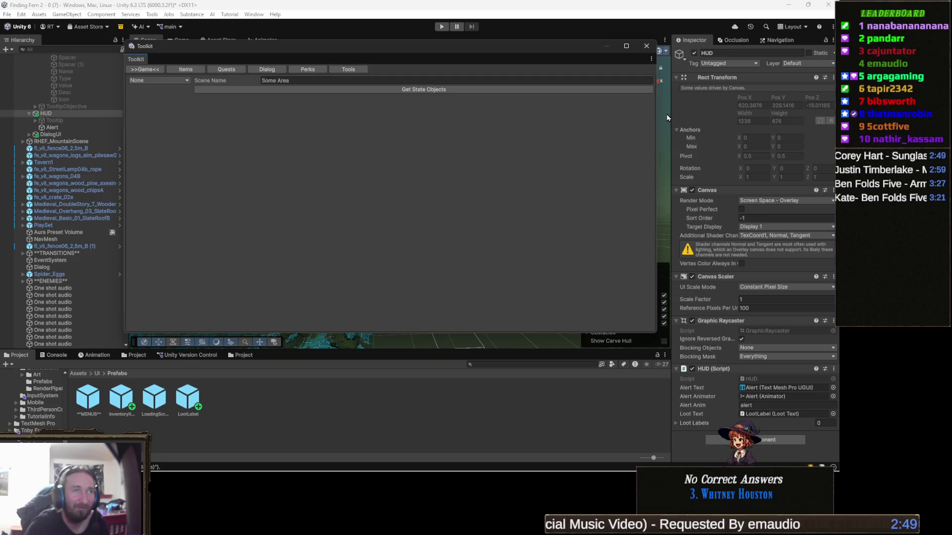
Narrow the Inspector panel and move the Toolkit window over the Scene view.
{"action": "left_click_drag", "start_coordinate": [672, 115], "coordinate": [690, 124]}
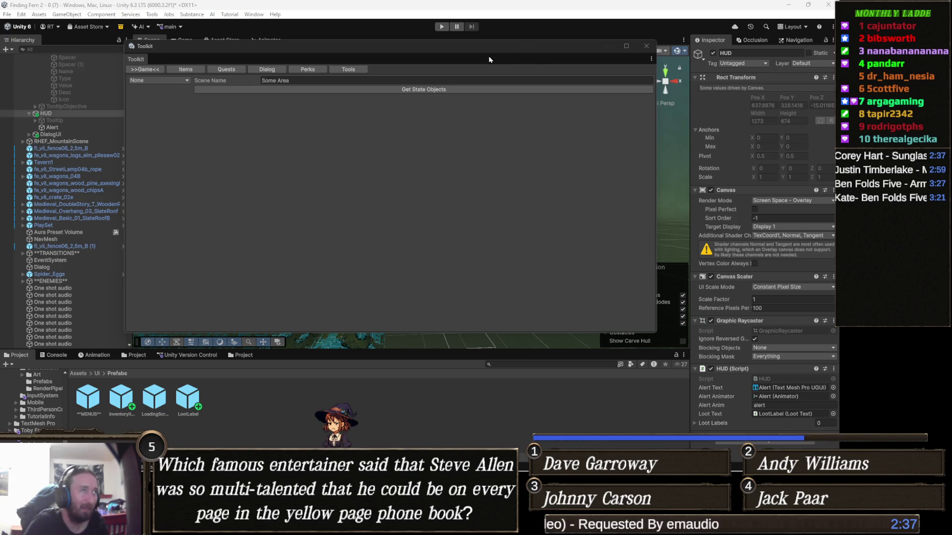
{"action": "left_click_drag", "start_coordinate": [520, 47], "coordinate": [558, 57]}
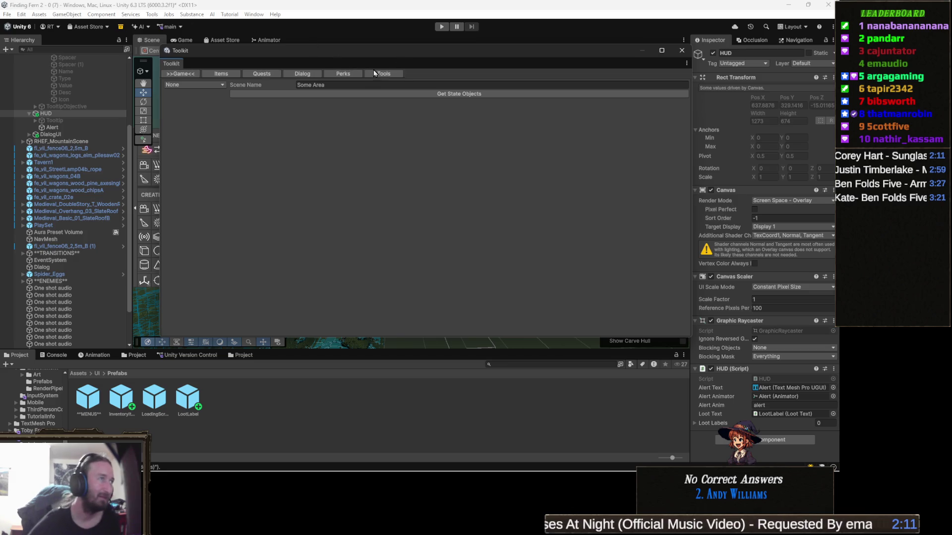
Filter the Toolkit's Items page to Amulet and open the ItemCreator window for a new item.
{"action": "left_click", "coordinate": [232, 74]}
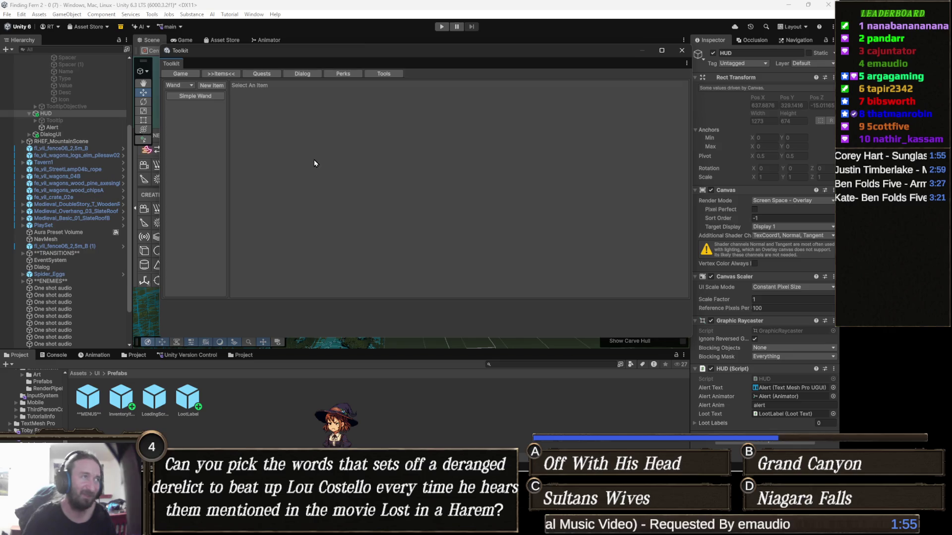
{"action": "left_click", "coordinate": [189, 87]}
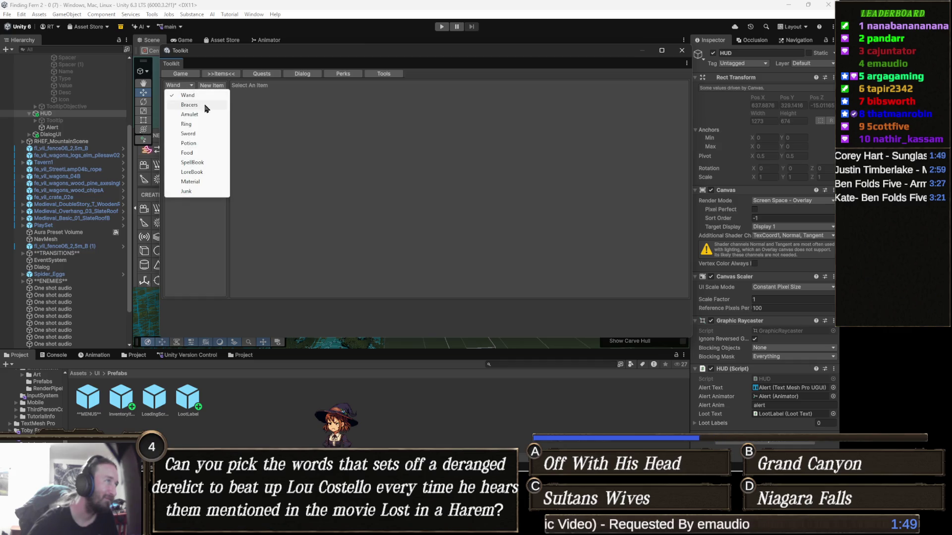
{"action": "left_click", "coordinate": [203, 102]}
{"action": "left_click", "coordinate": [186, 86]}
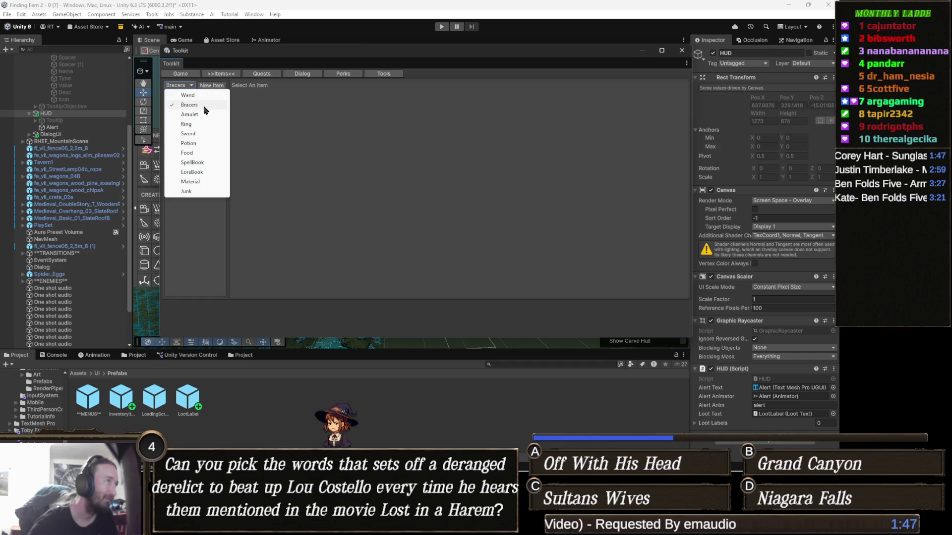
{"action": "left_click", "coordinate": [208, 110]}
{"action": "left_click", "coordinate": [190, 89]}
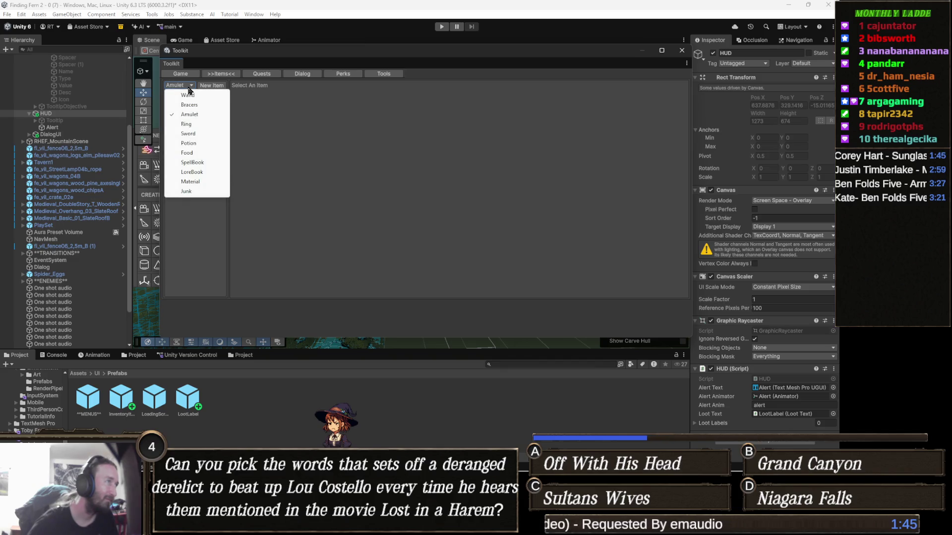
{"action": "left_click", "coordinate": [253, 124]}
{"action": "left_click", "coordinate": [212, 85]}
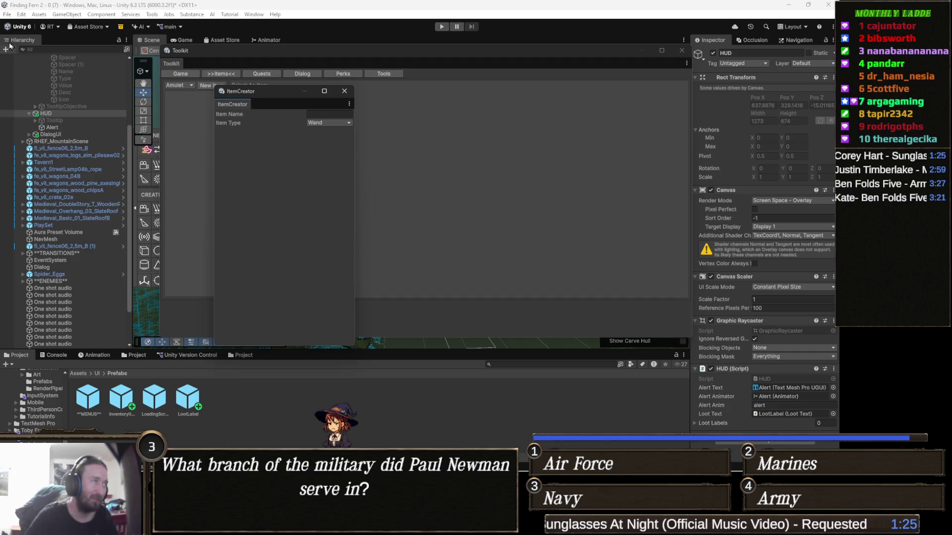
{"action": "mouse_move", "coordinate": [295, 94]}
{"action": "left_mouse_down"}
{"action": "mouse_move", "coordinate": [382, 108]}
{"action": "mouse_move", "coordinate": [376, 103]}
{"action": "left_mouse_up"}
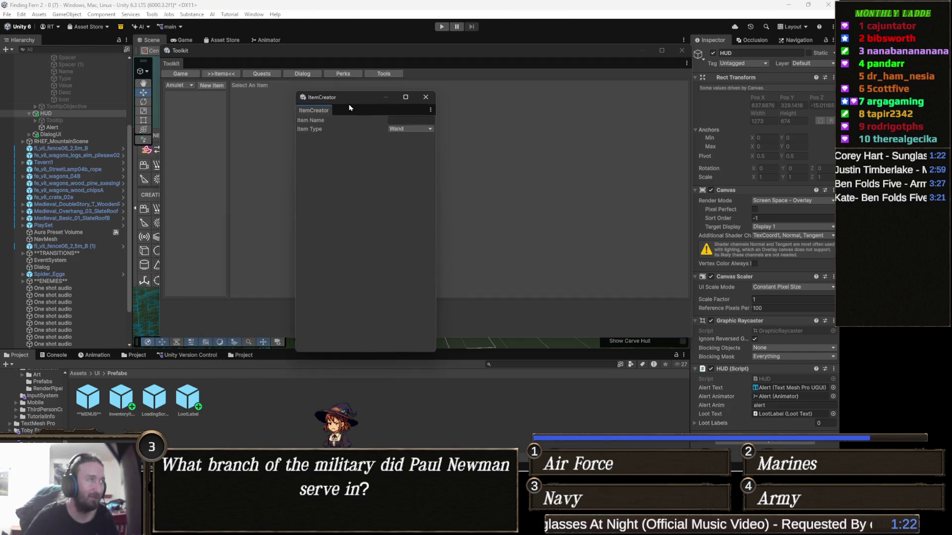
Create an Amulet item named 'Amazing Perfect Amulet' in the ItemCreator window.
{"action": "left_click", "coordinate": [399, 121]}
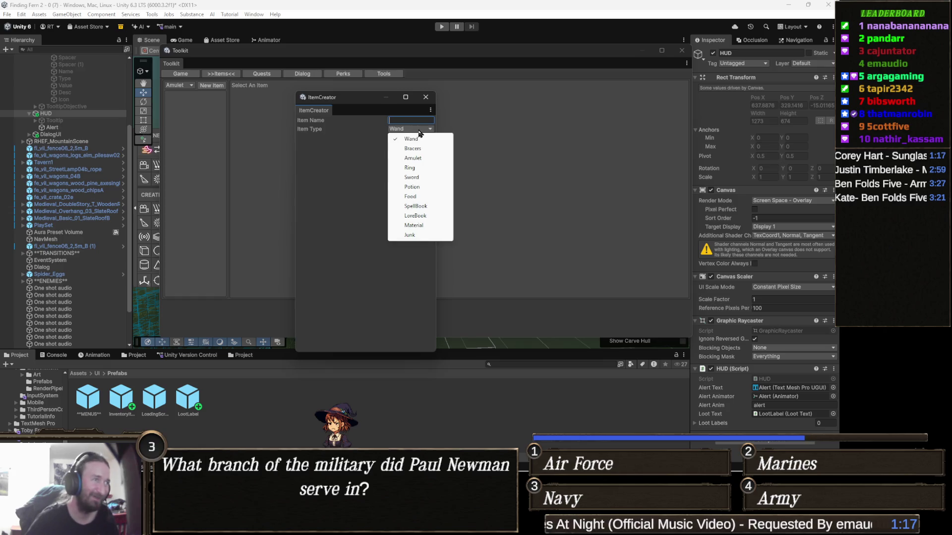
{"action": "left_click", "coordinate": [415, 158]}
{"action": "left_click", "coordinate": [405, 121]}
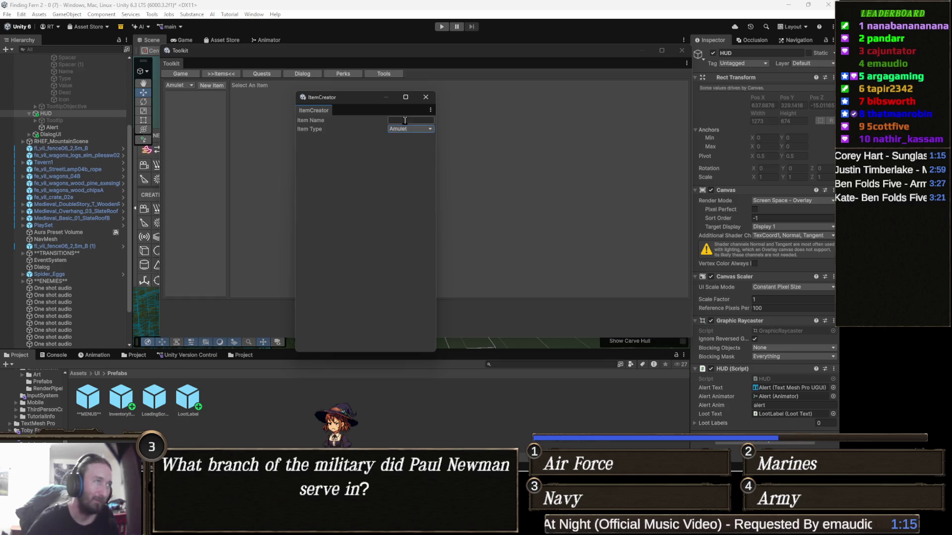
{"action": "type", "text": "Amazing Perfect Am"}
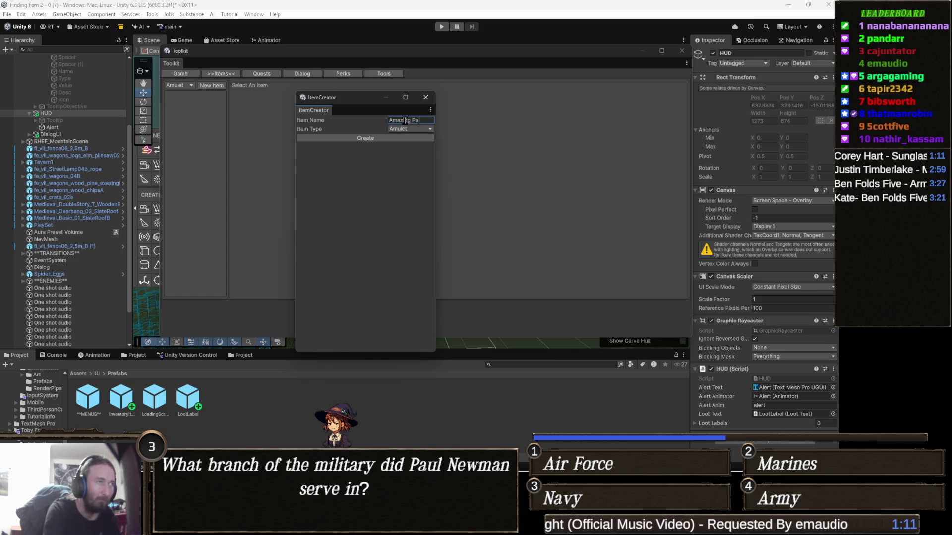
{"action": "type", "text": "ulet"}
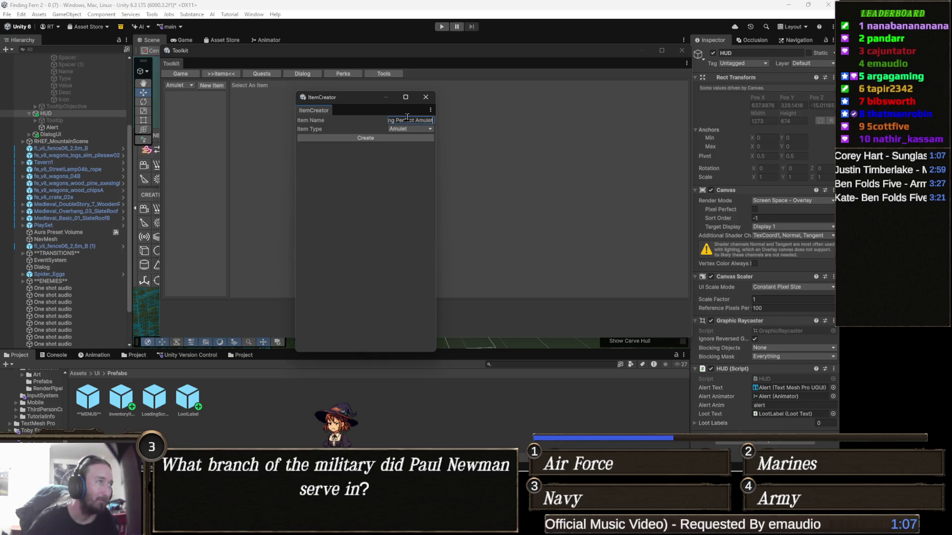
{"action": "left_click", "coordinate": [380, 139]}
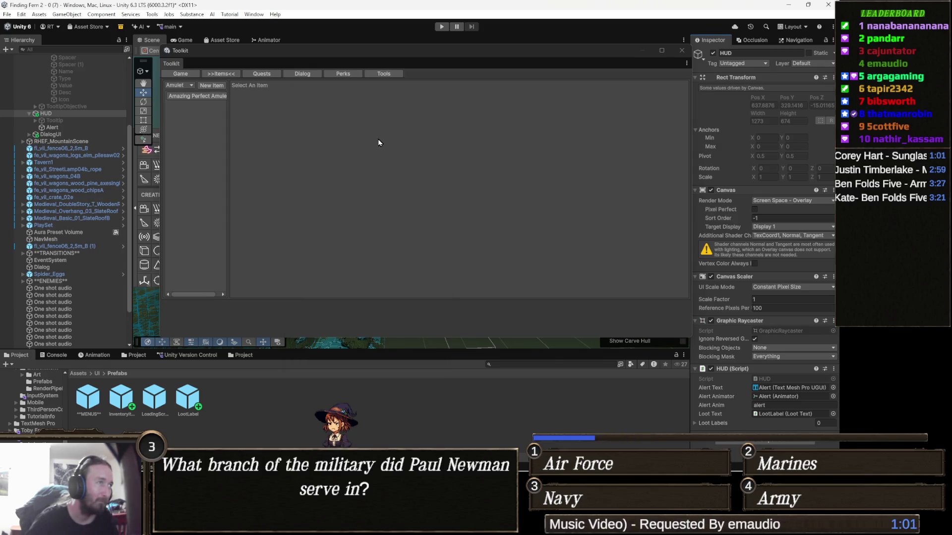
{"action": "left_click", "coordinate": [203, 98]}
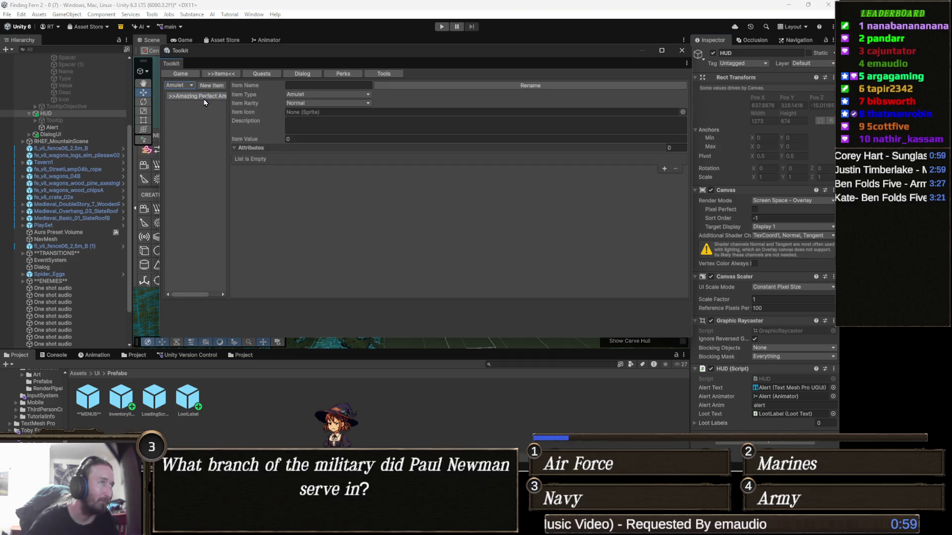
{"action": "left_click", "coordinate": [305, 122]}
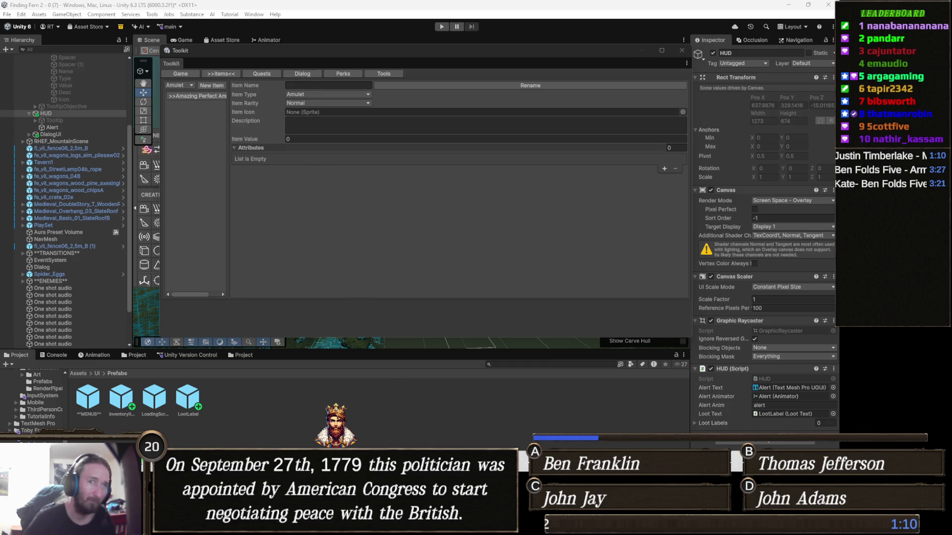
{"action": "mouse_move", "coordinate": [349, 526]}
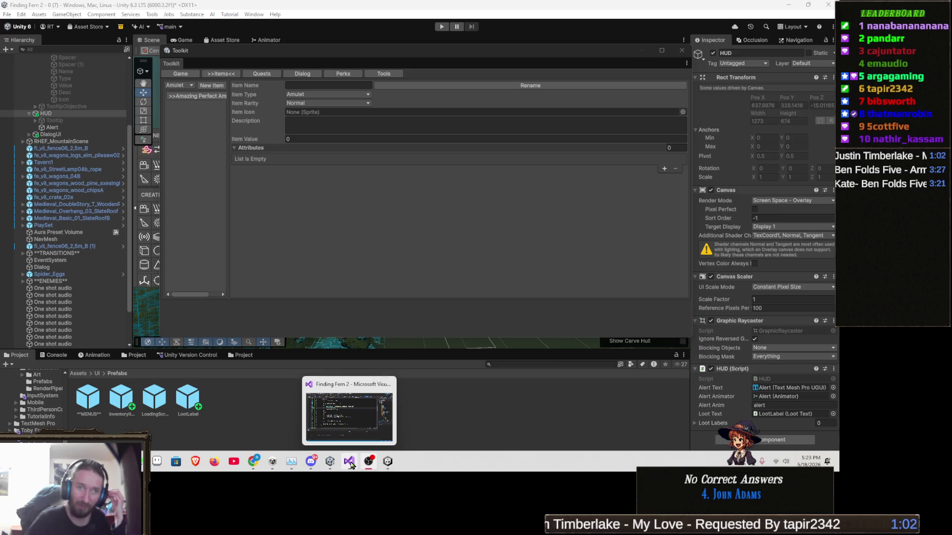
{"action": "left_click", "coordinate": [351, 464]}
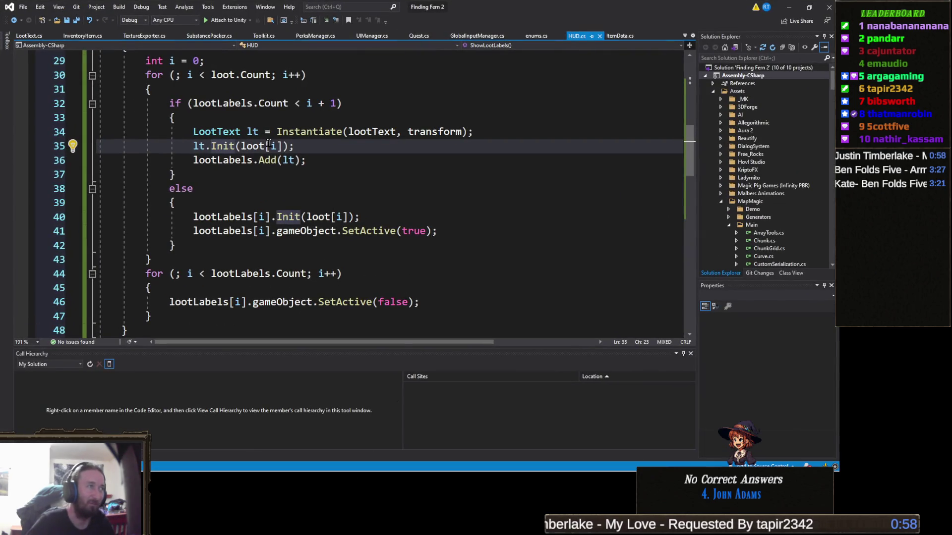
Switch to the Toolkit.cs source file and scroll to the itemName line 534.
{"action": "left_click", "coordinate": [317, 150]}
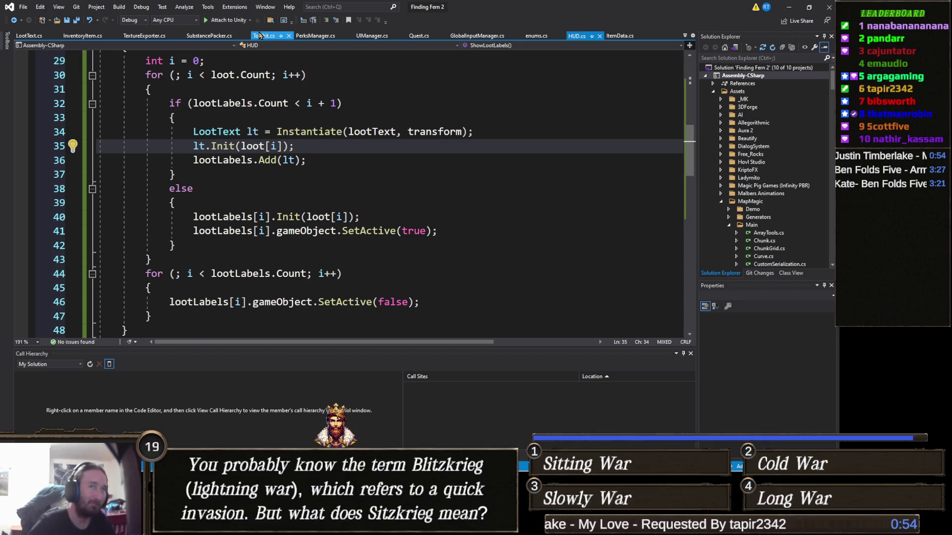
{"action": "left_click", "coordinate": [262, 36]}
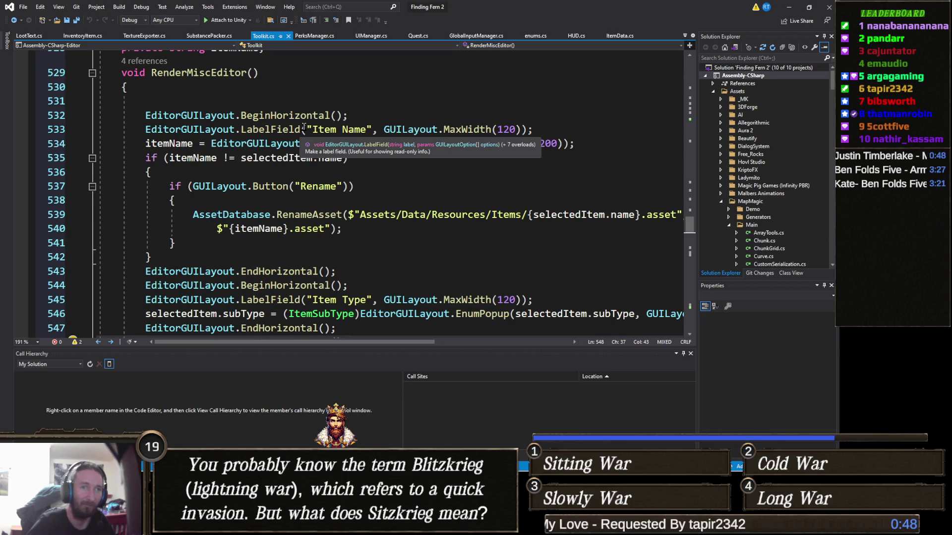
{"action": "scroll", "coordinate": [280, 179], "scroll_direction": "down", "scroll_amount": 4}
{"action": "scroll", "coordinate": [307, 176], "scroll_direction": "up", "scroll_amount": 6}
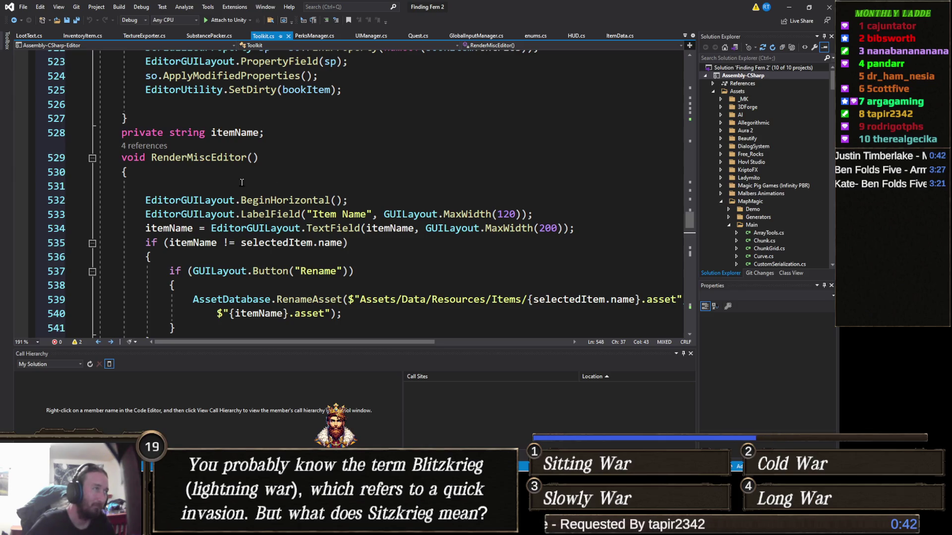
{"action": "scroll", "coordinate": [241, 178], "scroll_direction": "down", "scroll_amount": 2}
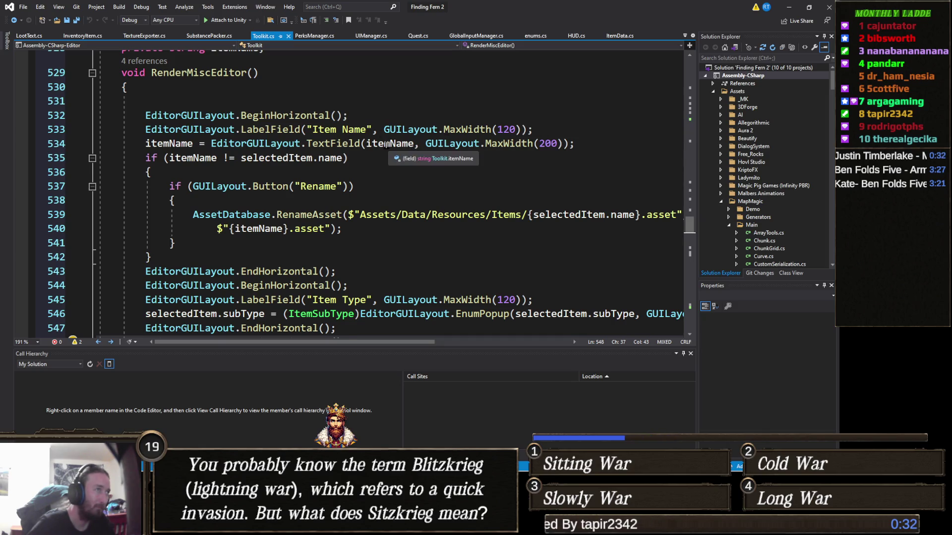
Find All References to itemName and step through its uses on lines 534 and 535.
{"action": "left_click", "coordinate": [386, 143]}
{"action": "right_click", "coordinate": [386, 145]}
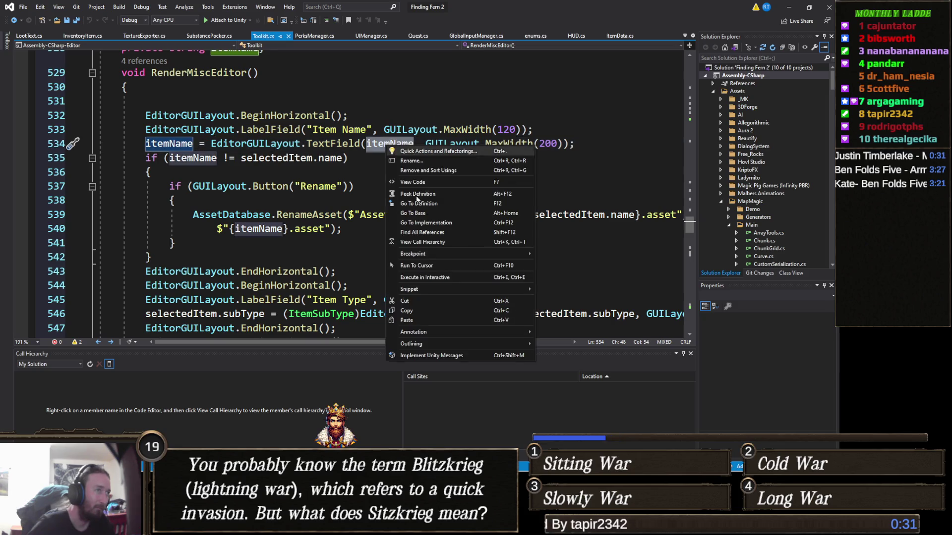
{"action": "left_click", "coordinate": [431, 231]}
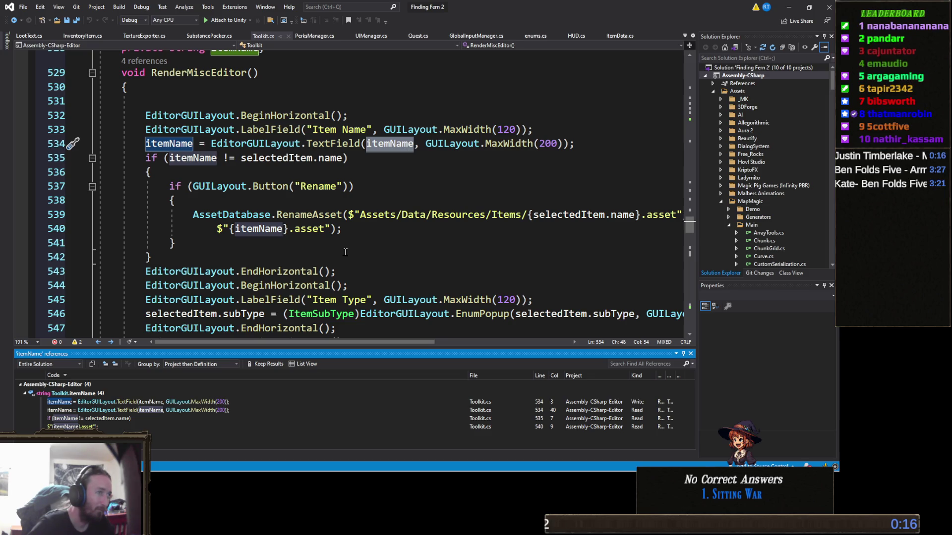
{"action": "scroll", "coordinate": [345, 252], "scroll_direction": "down", "scroll_amount": 1}
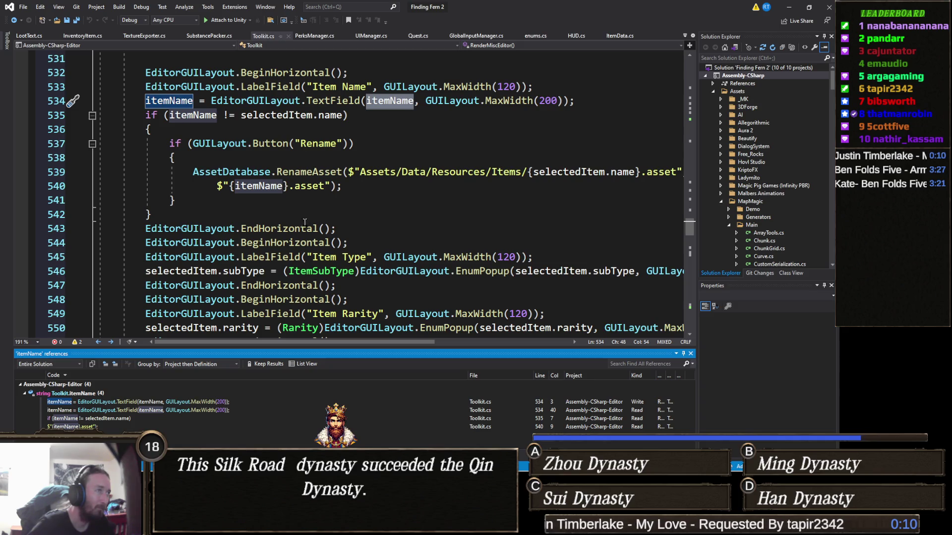
{"action": "left_click", "coordinate": [210, 410]}
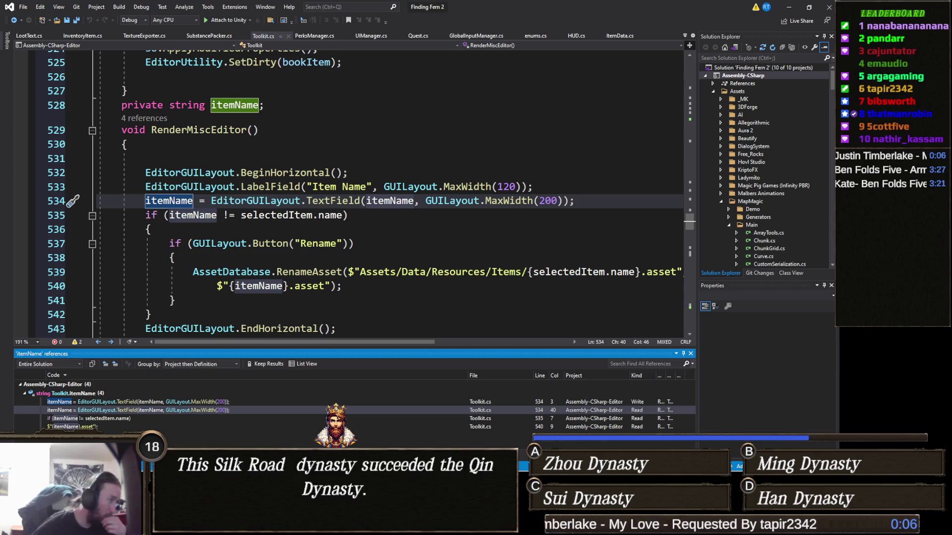
{"action": "left_click", "coordinate": [123, 421]}
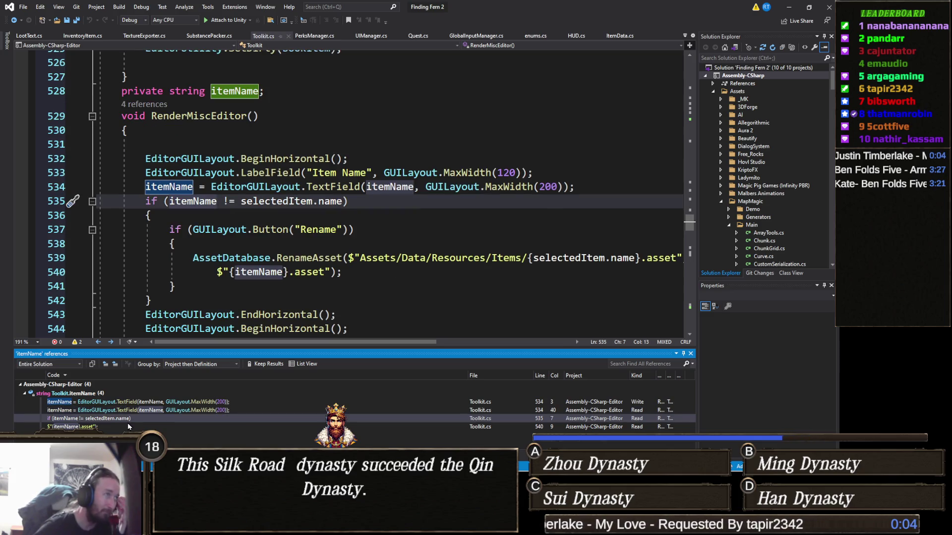
{"action": "mouse_move", "coordinate": [176, 410]}
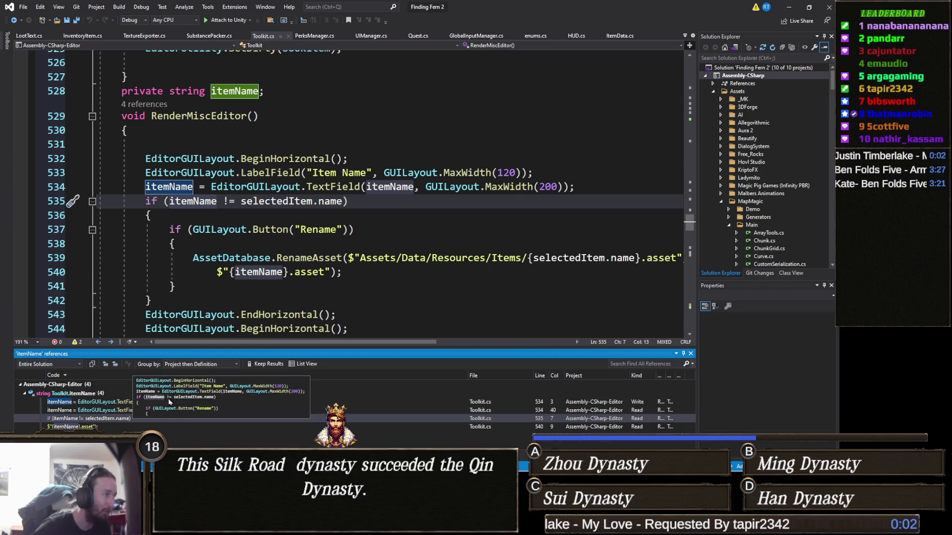
{"action": "left_click", "coordinate": [142, 402]}
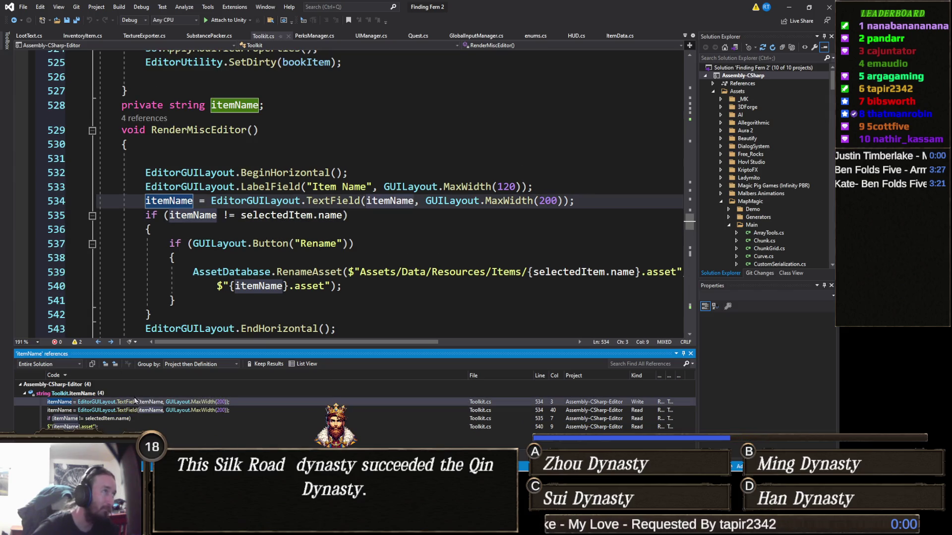
{"action": "scroll", "coordinate": [284, 252], "scroll_direction": "up", "scroll_amount": 3}
{"action": "scroll", "coordinate": [285, 252], "scroll_direction": "up", "scroll_amount": 4}
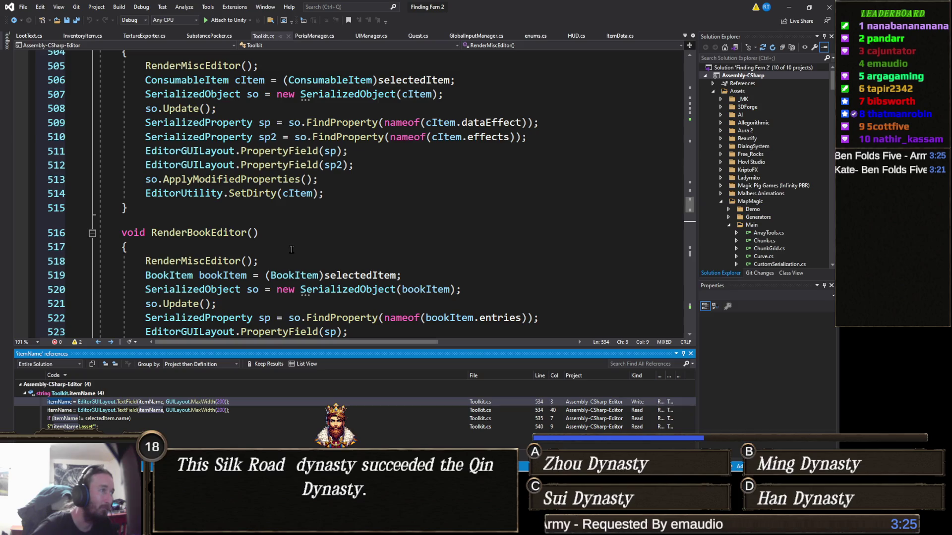
Collapse the RenderEquipmentEditor, RenderConsumableEditor and RenderBookEditor method bodies in Toolkit.cs.
{"action": "scroll", "coordinate": [285, 253], "scroll_direction": "up", "scroll_amount": 4}
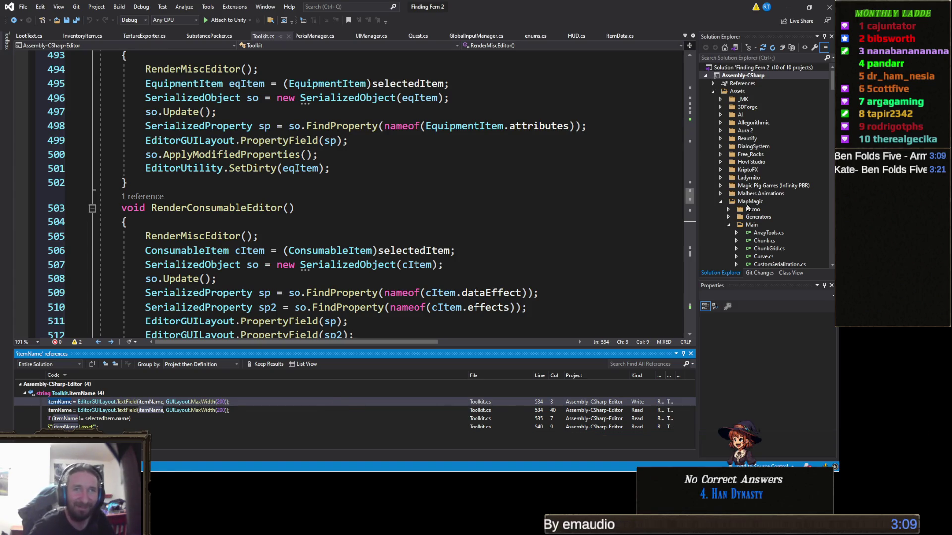
{"action": "scroll", "coordinate": [433, 235], "scroll_direction": "up", "scroll_amount": 4}
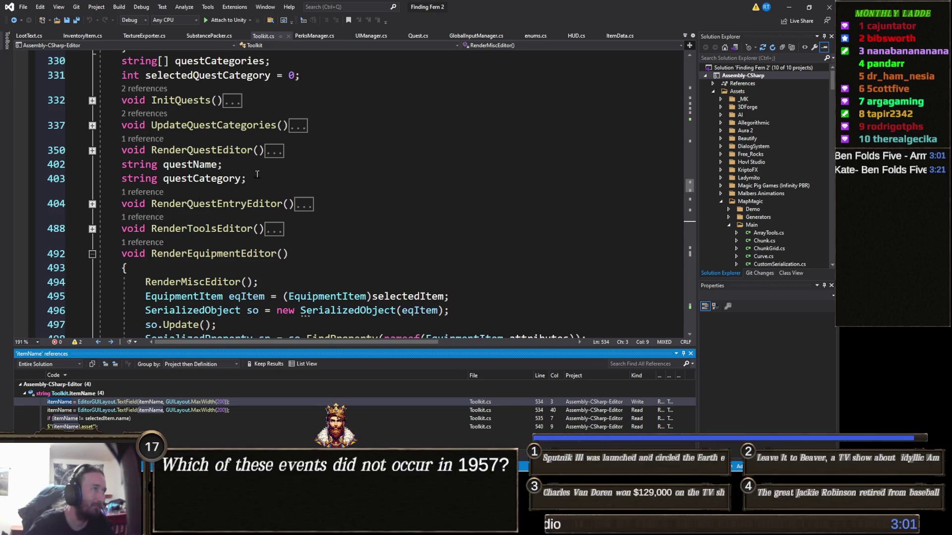
{"action": "scroll", "coordinate": [349, 184], "scroll_direction": "up", "scroll_amount": 2}
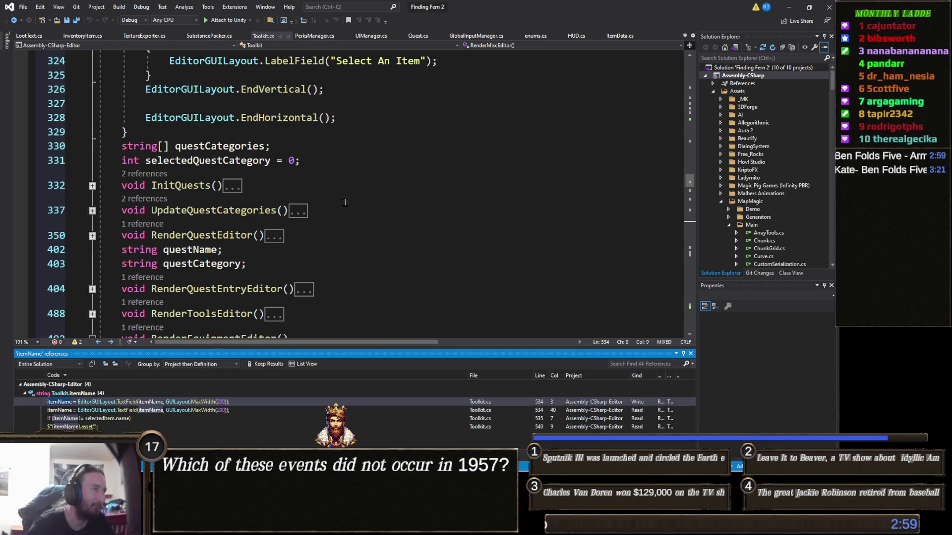
{"action": "scroll", "coordinate": [345, 202], "scroll_direction": "down", "scroll_amount": 2}
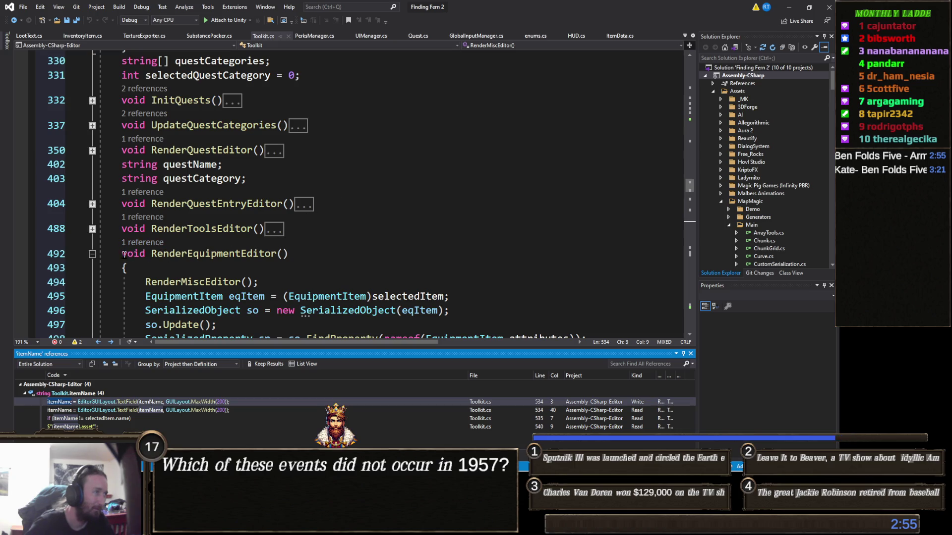
{"action": "left_click", "coordinate": [93, 254]}
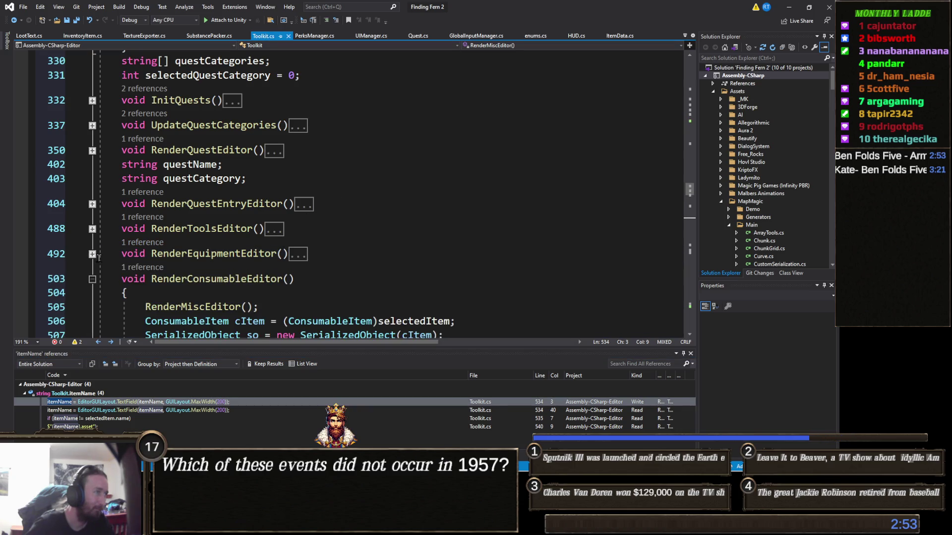
{"action": "left_click", "coordinate": [92, 279]}
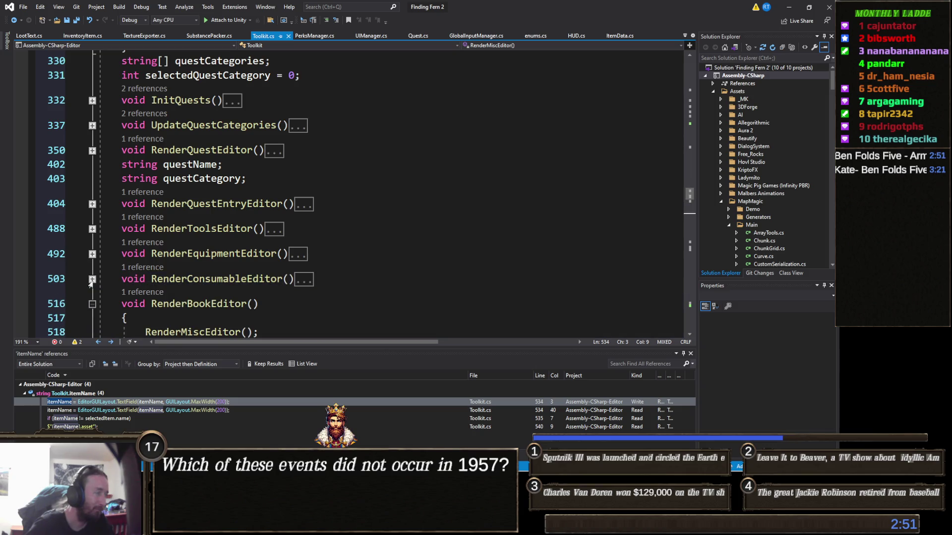
{"action": "left_click", "coordinate": [92, 305]}
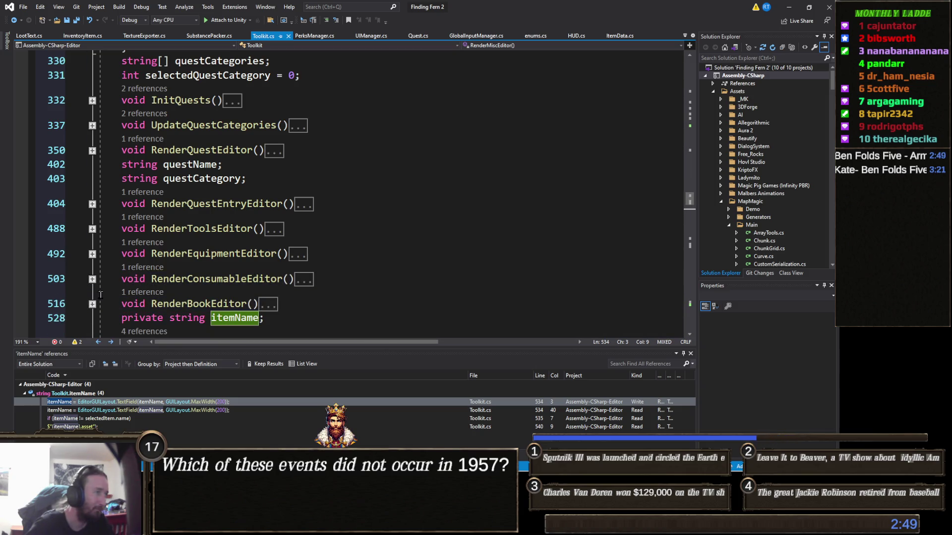
{"action": "scroll", "coordinate": [279, 274], "scroll_direction": "down", "scroll_amount": 2}
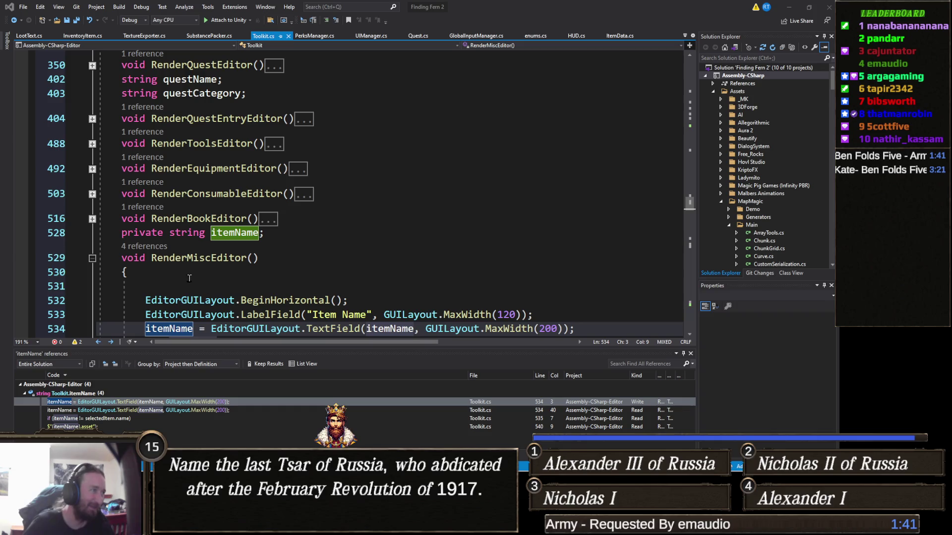
{"action": "scroll", "coordinate": [150, 259], "scroll_direction": "down", "scroll_amount": 13}
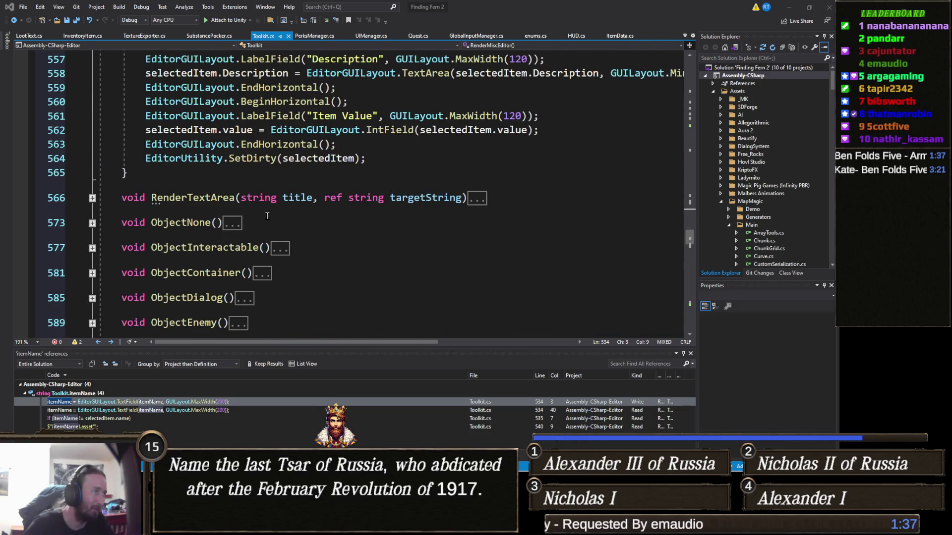
{"action": "scroll", "coordinate": [263, 221], "scroll_direction": "down", "scroll_amount": 2}
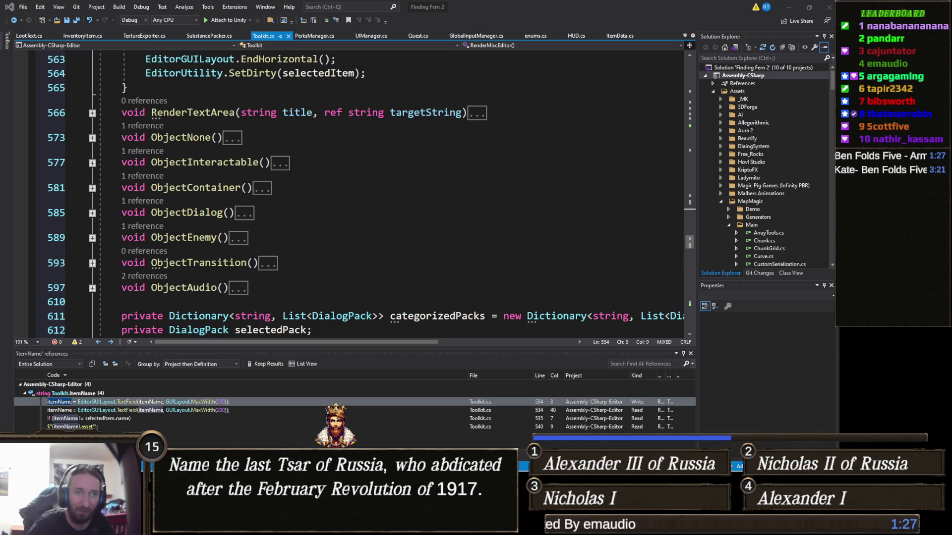
Search the document for 'renderitemed' and go to RenderItemEditor's definition at line 284.
{"action": "left_click", "coordinate": [334, 207]}
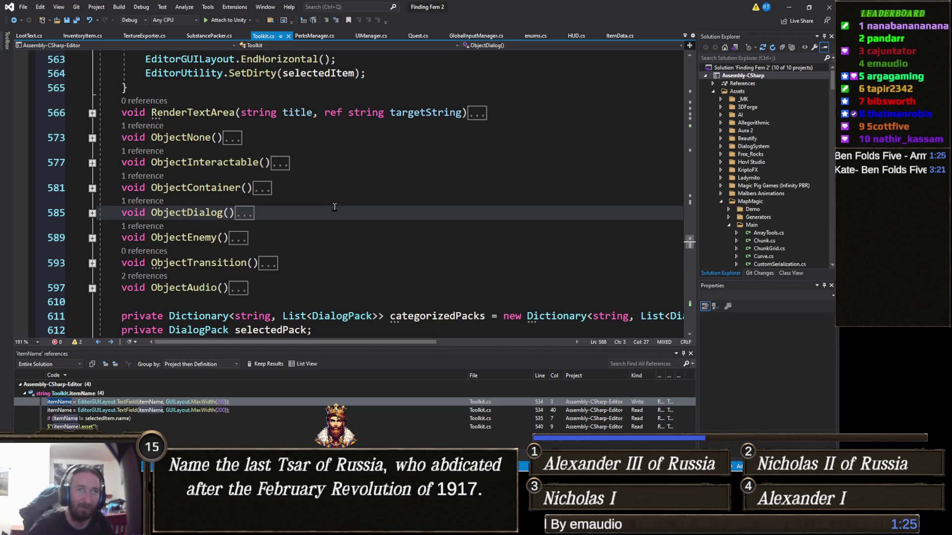
{"action": "key", "text": "ctrl+f"}
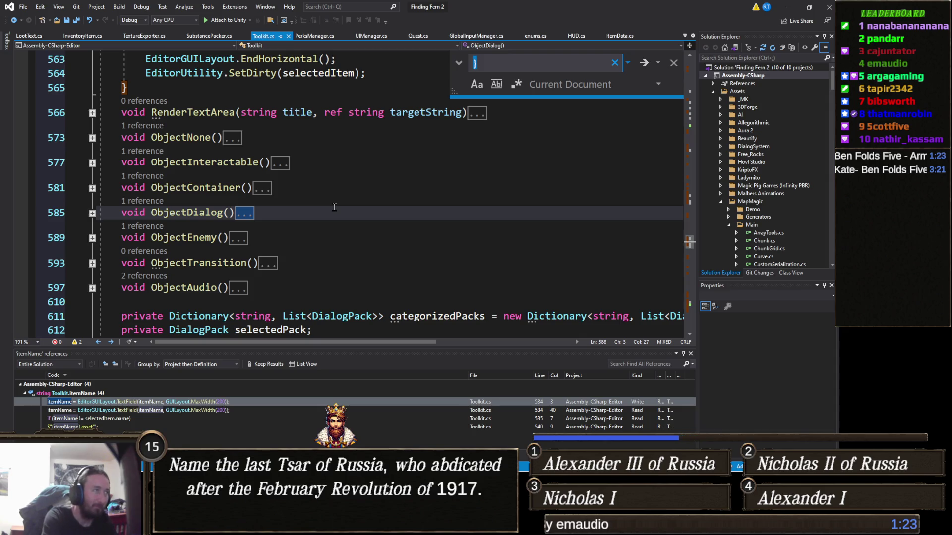
{"action": "type", "text": "renderi"}
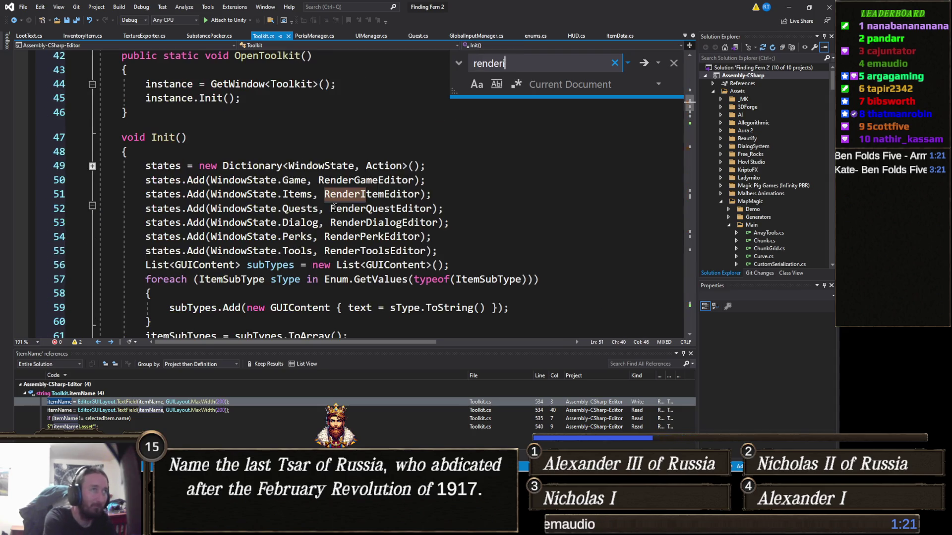
{"action": "type", "text": "temed"}
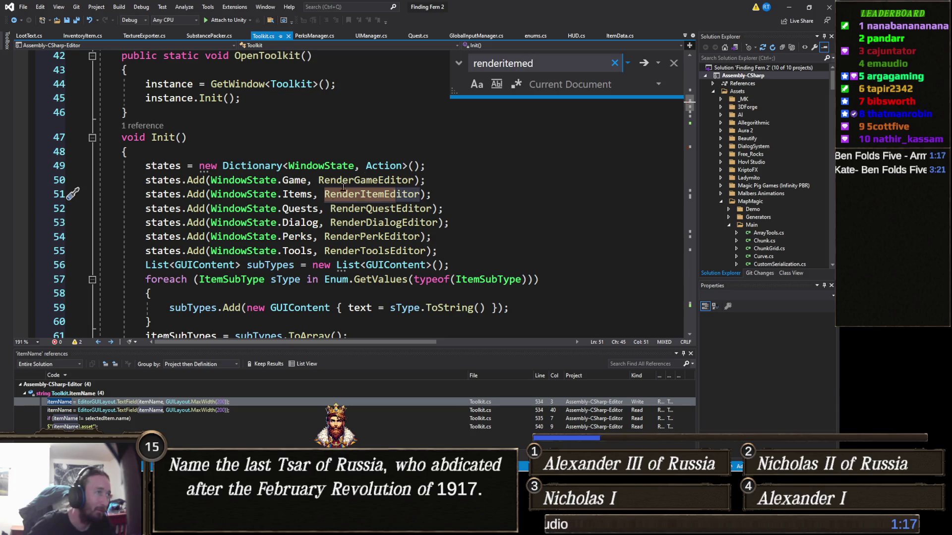
{"action": "right_click", "coordinate": [373, 193]}
{"action": "left_click", "coordinate": [392, 250]}
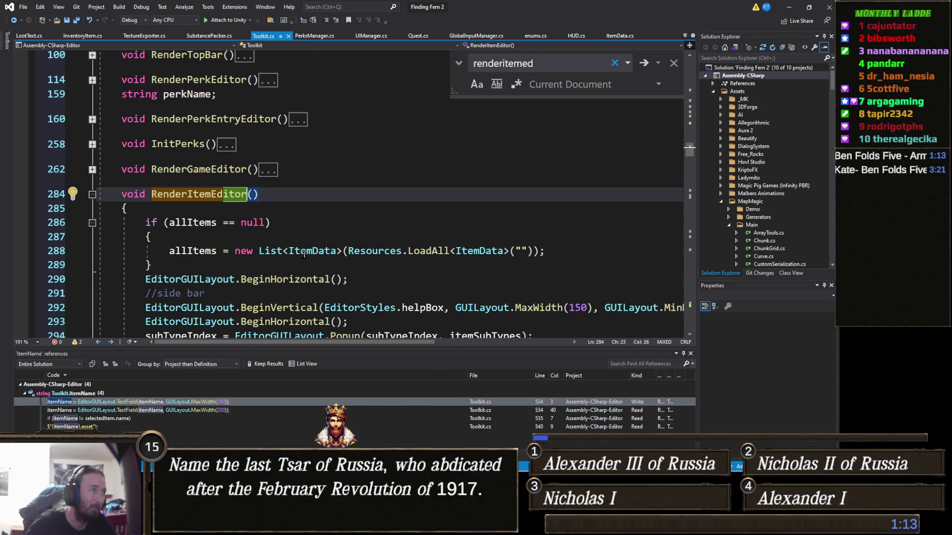
Scroll to lines 289–309 showing RenderItemEditor's foreach loop over allItems.
{"action": "scroll", "coordinate": [295, 284], "scroll_direction": "down", "scroll_amount": 5}
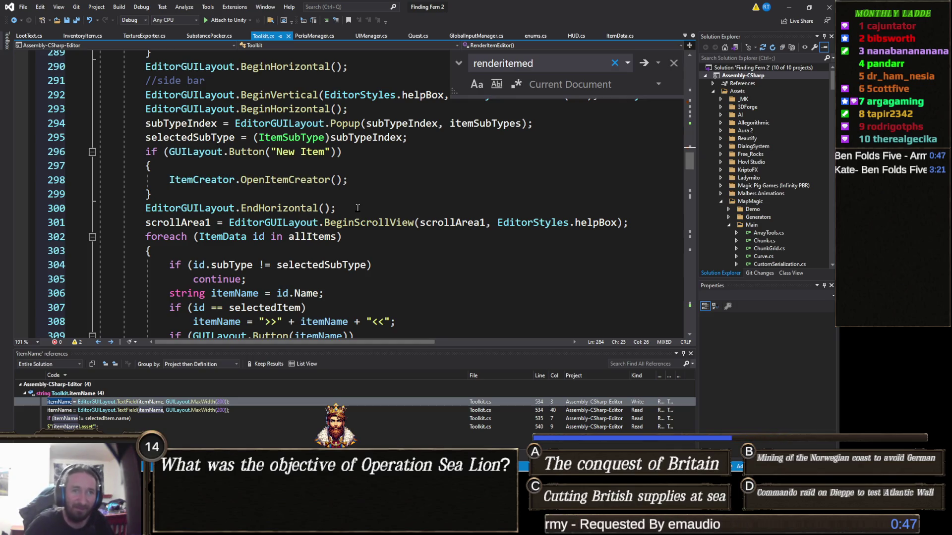
{"action": "left_click", "coordinate": [373, 234]}
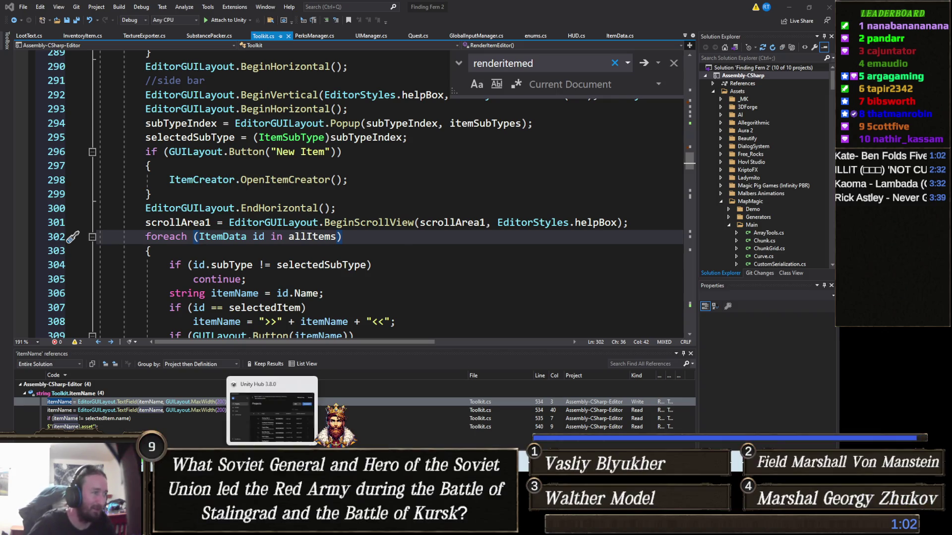
Scroll through the TeeVeedle page to review the Henry Danger win.
{"action": "left_click", "coordinate": [223, 423]}
{"action": "scroll", "coordinate": [340, 266], "scroll_direction": "up", "scroll_amount": 2}
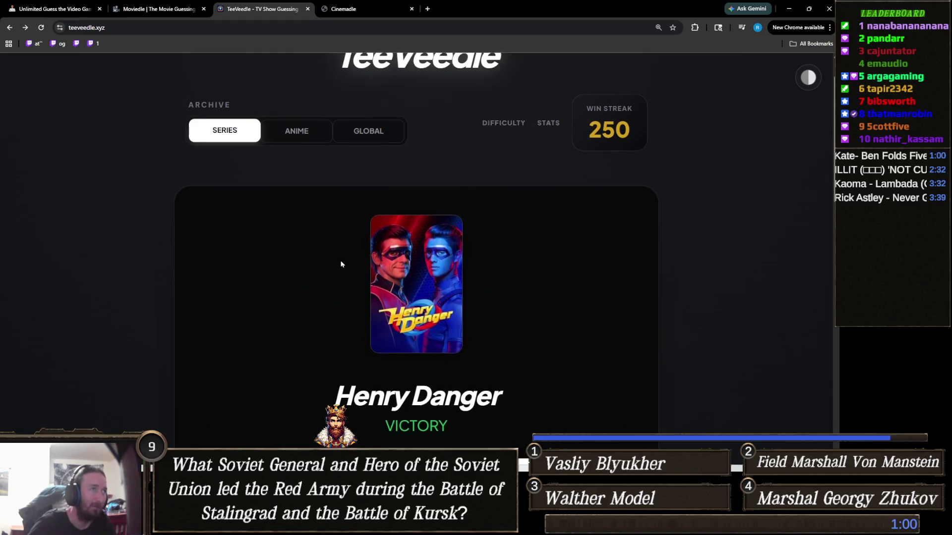
{"action": "scroll", "coordinate": [349, 260], "scroll_direction": "down", "scroll_amount": 6}
{"action": "scroll", "coordinate": [349, 260], "scroll_direction": "up", "scroll_amount": 5}
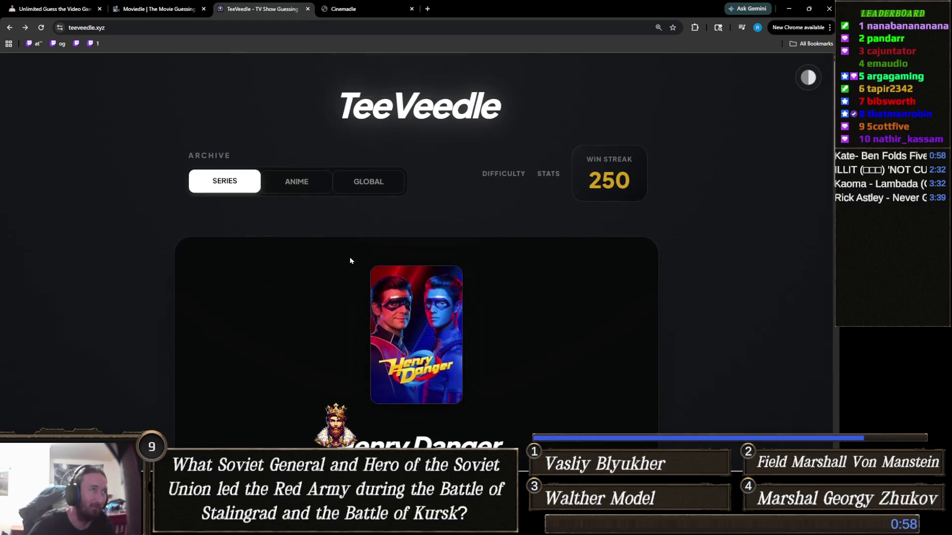
Start a new Cinemadle movie game, then go back to TeeVeedle and scroll through it.
{"action": "left_click", "coordinate": [347, 8]}
{"action": "left_click", "coordinate": [429, 346]}
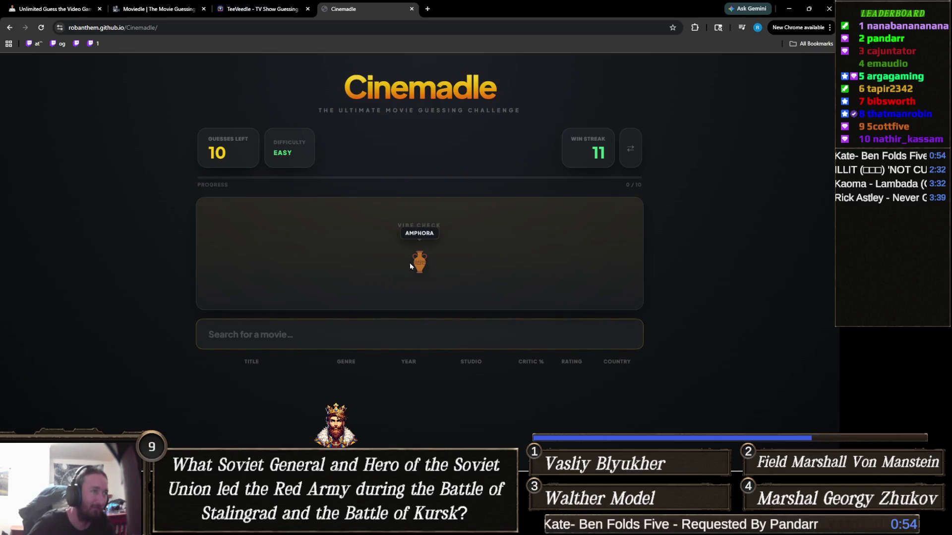
{"action": "left_click", "coordinate": [263, 8]}
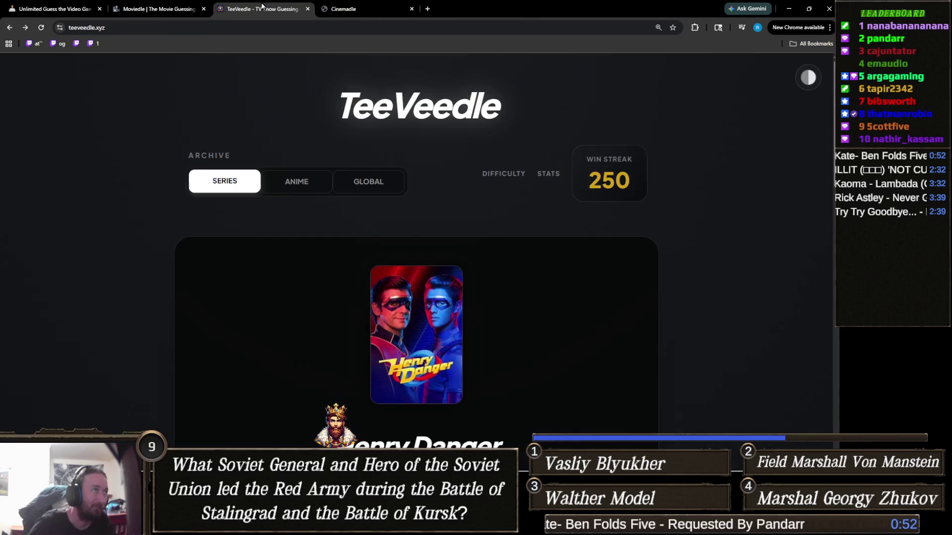
{"action": "scroll", "coordinate": [370, 212], "scroll_direction": "down", "scroll_amount": 10}
{"action": "scroll", "coordinate": [379, 199], "scroll_direction": "down", "scroll_amount": 4}
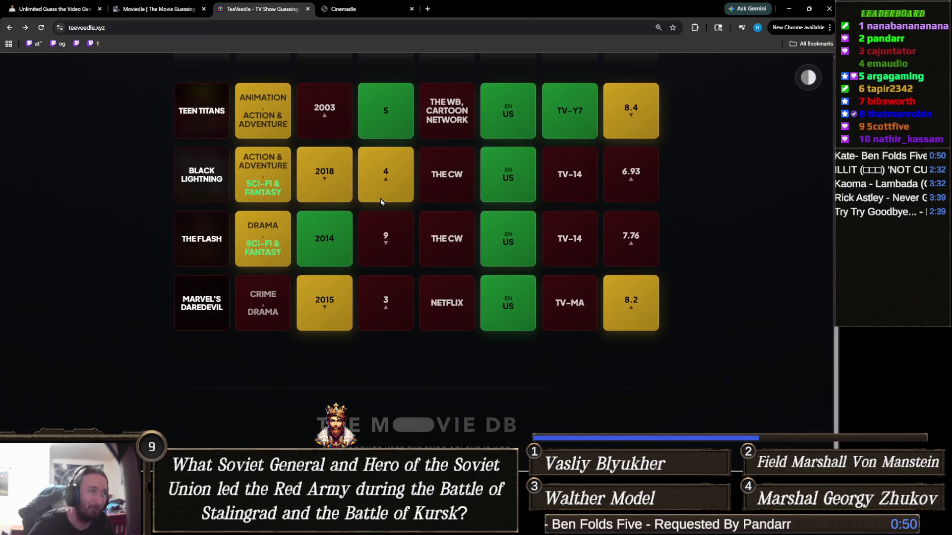
{"action": "scroll", "coordinate": [400, 210], "scroll_direction": "up", "scroll_amount": 8}
{"action": "scroll", "coordinate": [400, 212], "scroll_direction": "up", "scroll_amount": 10}
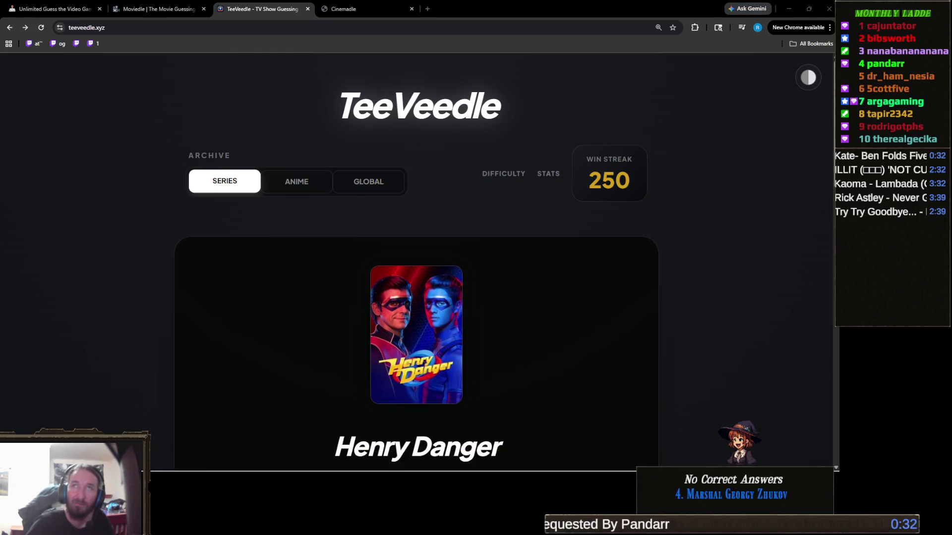
Return to the Visual Studio code window.
{"action": "mouse_move", "coordinate": [578, 464]}
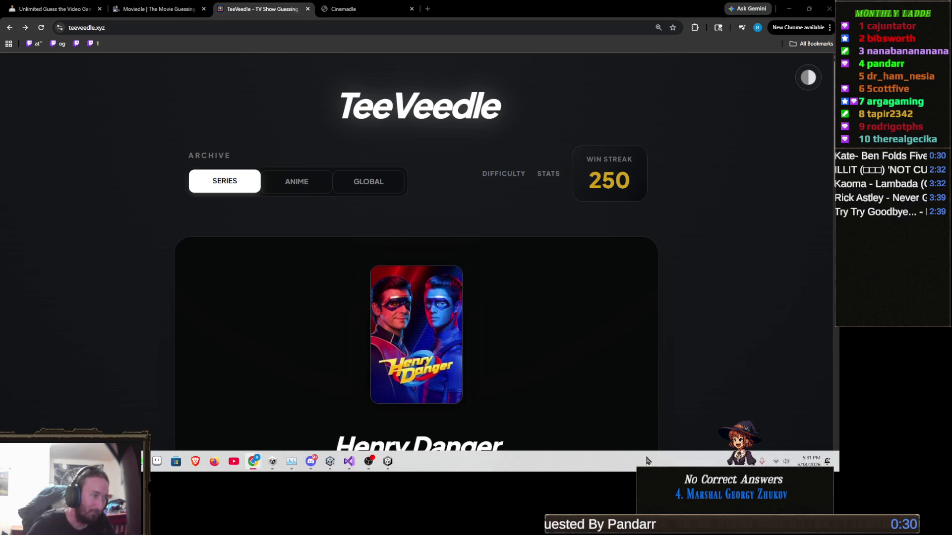
{"action": "mouse_move", "coordinate": [171, 470]}
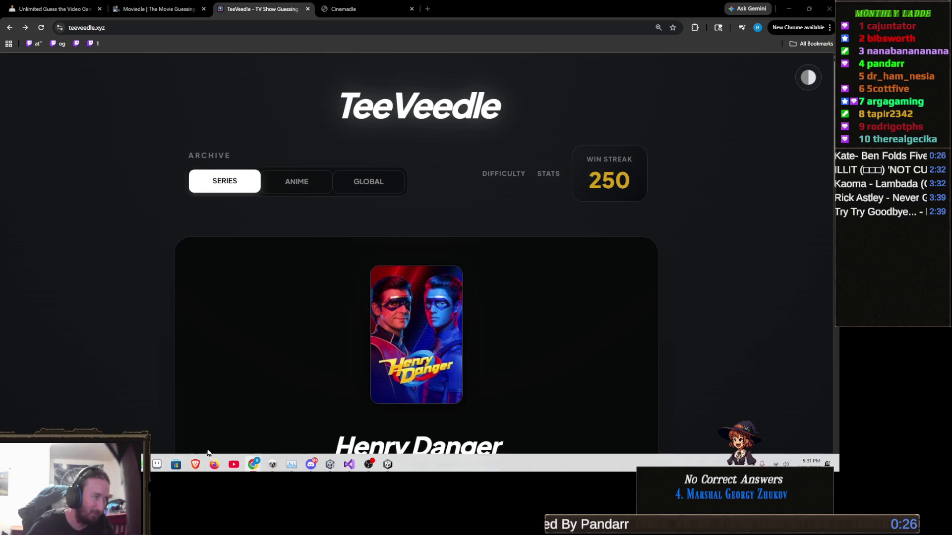
{"action": "left_click", "coordinate": [328, 469]}
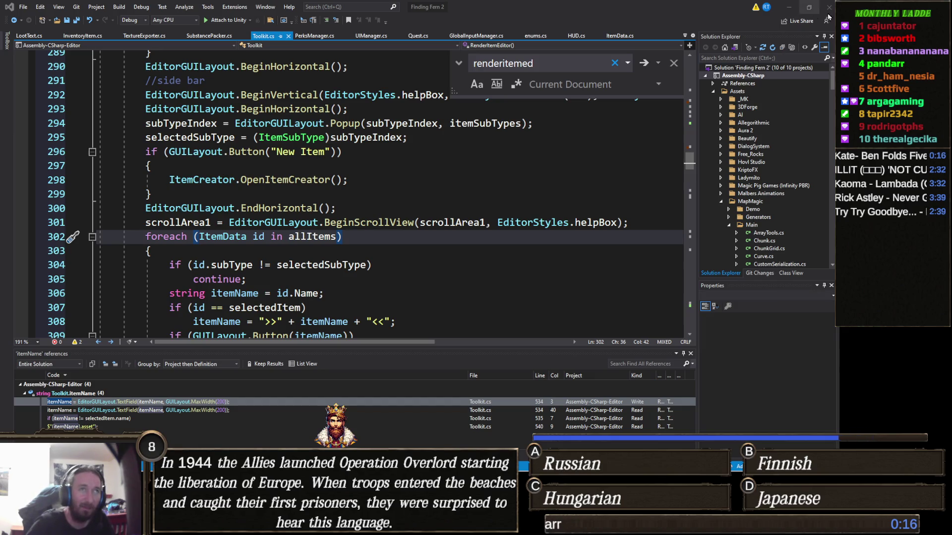
Minimise Visual Studio to reveal Unity, then bring the Toolkit.cs editor back up.
{"action": "left_click", "coordinate": [787, 8]}
{"action": "key", "text": "alt+Tab"}
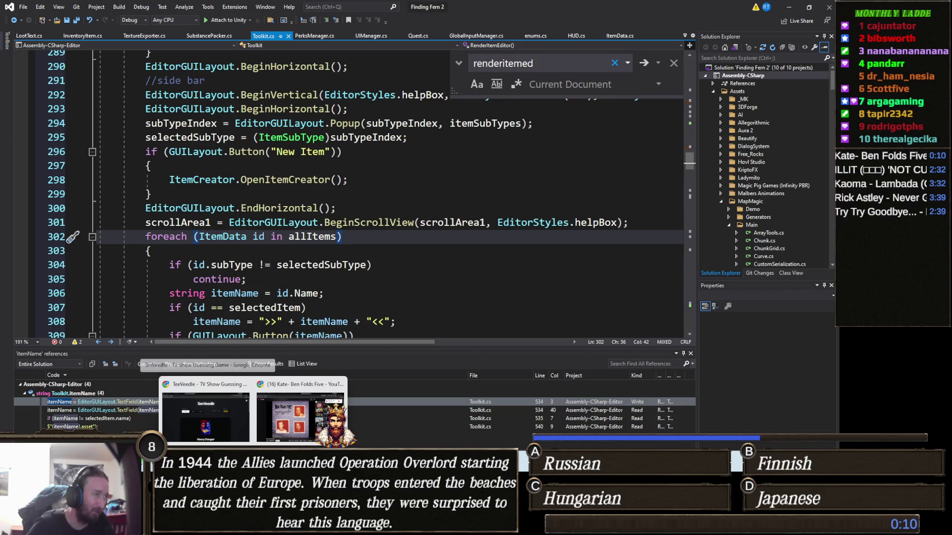
Bring Chrome forward on the TeeVeedle Henry Danger page.
{"action": "left_click", "coordinate": [208, 421]}
{"action": "left_click", "coordinate": [361, 8]}
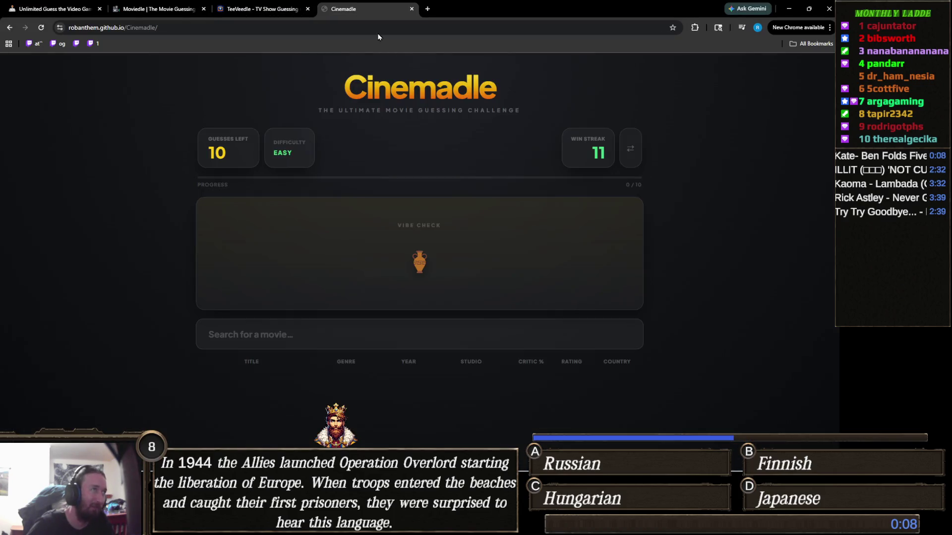
{"action": "left_click", "coordinate": [384, 29]}
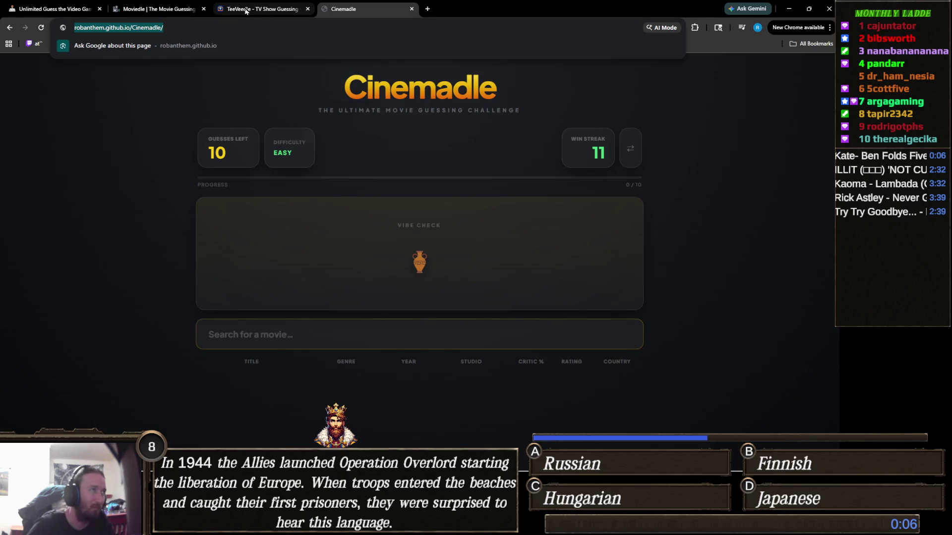
{"action": "key", "text": "ctrl+shift+Tab"}
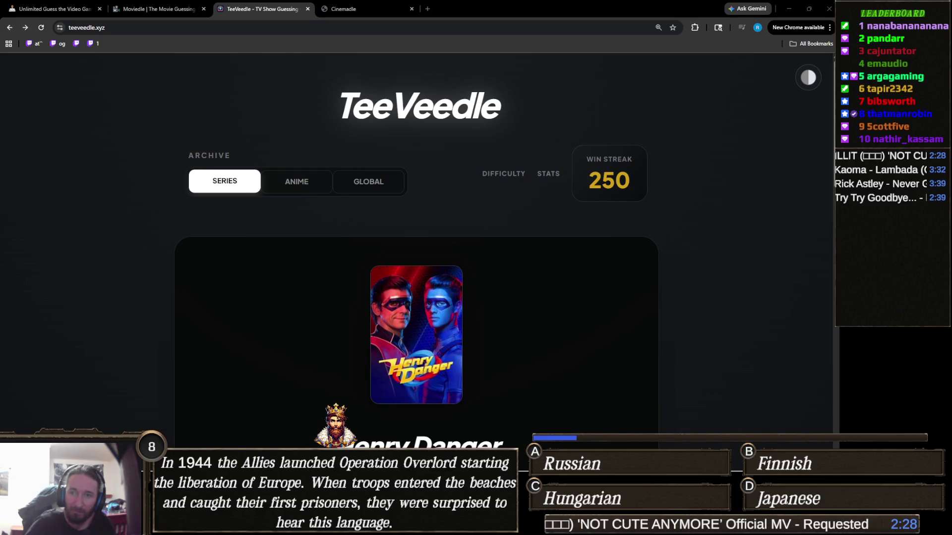
Switch over to the Unity editor.
{"action": "mouse_move", "coordinate": [252, 528]}
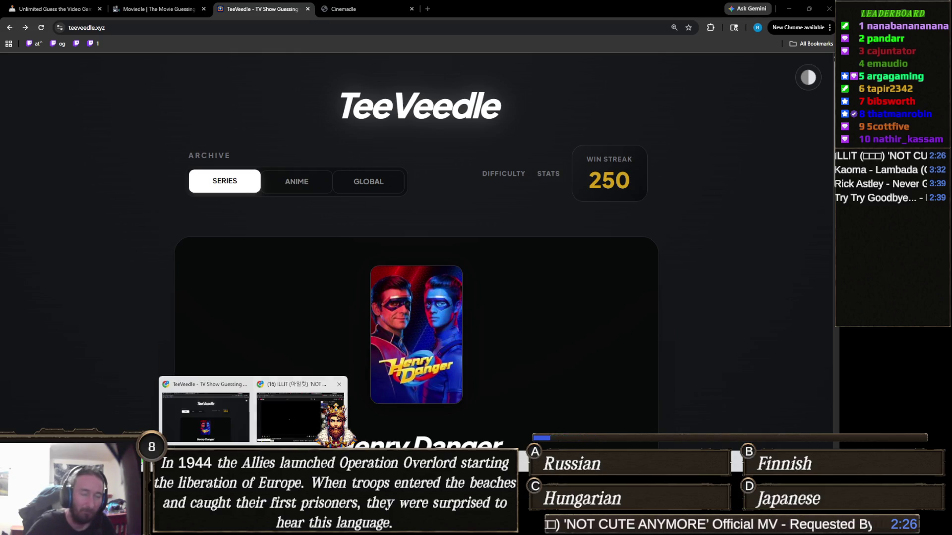
{"action": "mouse_move", "coordinate": [385, 465]}
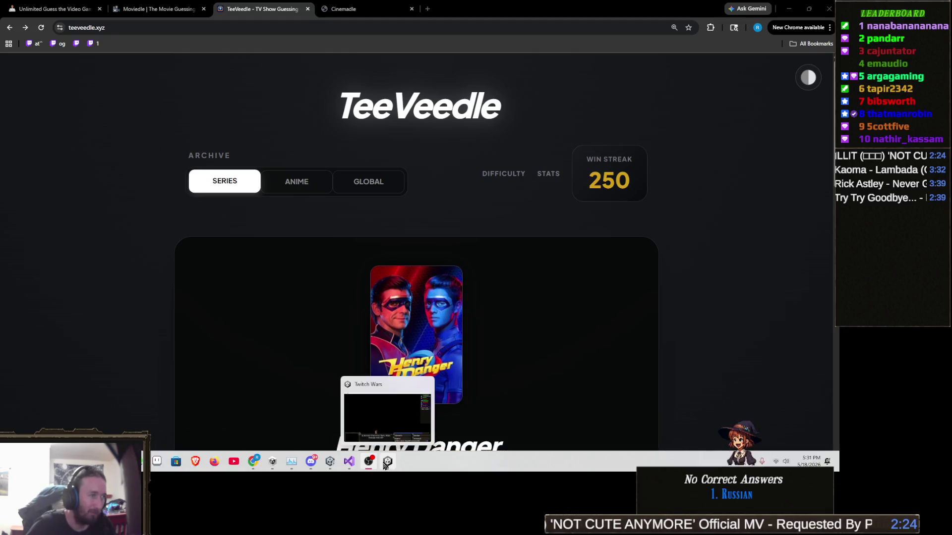
{"action": "left_click", "coordinate": [329, 462]}
Return to Toolkit.cs in Visual Studio and scroll down to the allItems loop.
{"action": "mouse_move", "coordinate": [349, 461]}
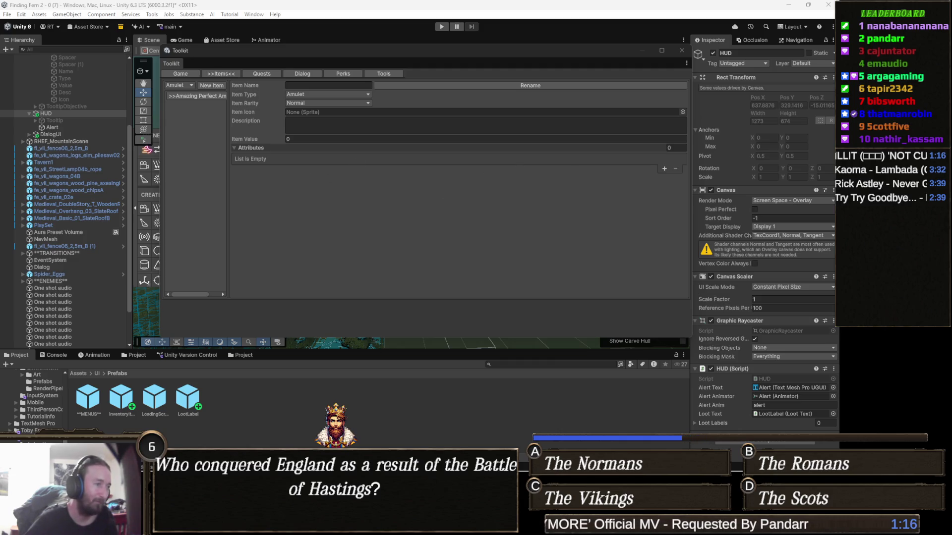
{"action": "key", "text": "alt+Tab"}
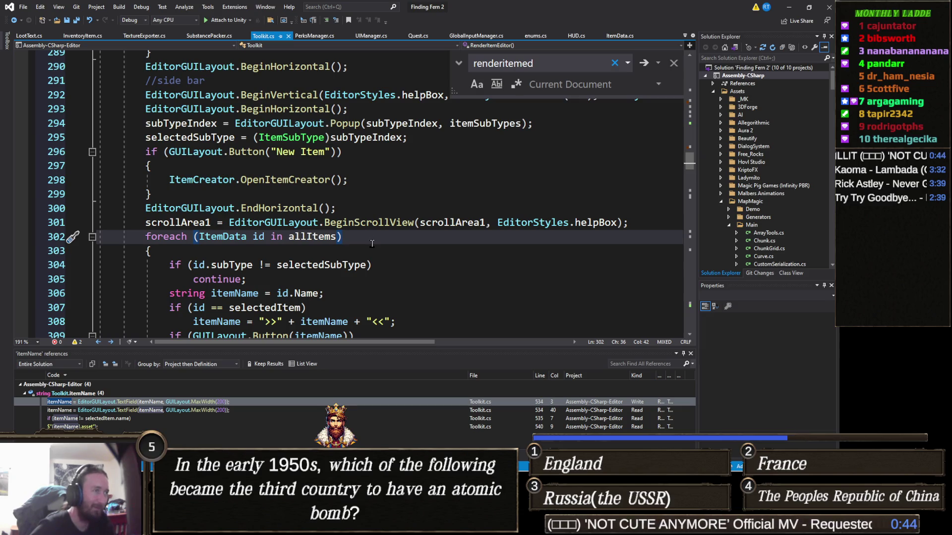
{"action": "scroll", "coordinate": [371, 243], "scroll_direction": "down", "scroll_amount": 2}
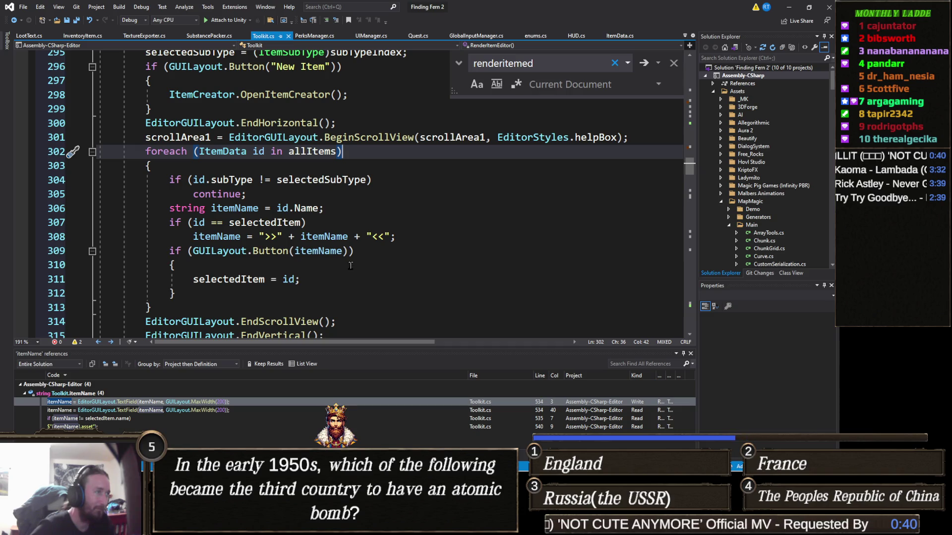
Add 'itemName = selectedItem.name;' on a new line after 'selectedItem = id;' (line 311).
{"action": "left_click", "coordinate": [331, 270]}
{"action": "left_click", "coordinate": [330, 286]}
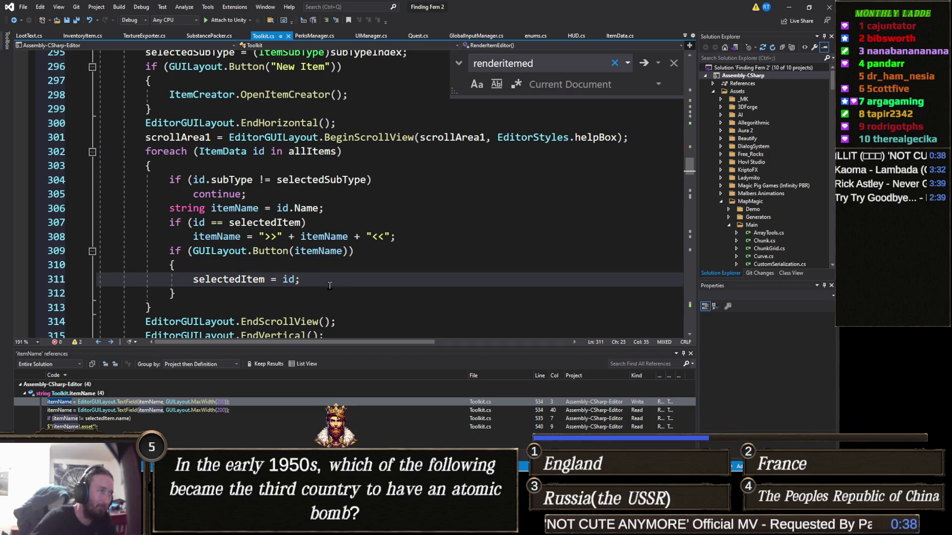
{"action": "key", "text": "Return"}
{"action": "type", "text": "itemN"}
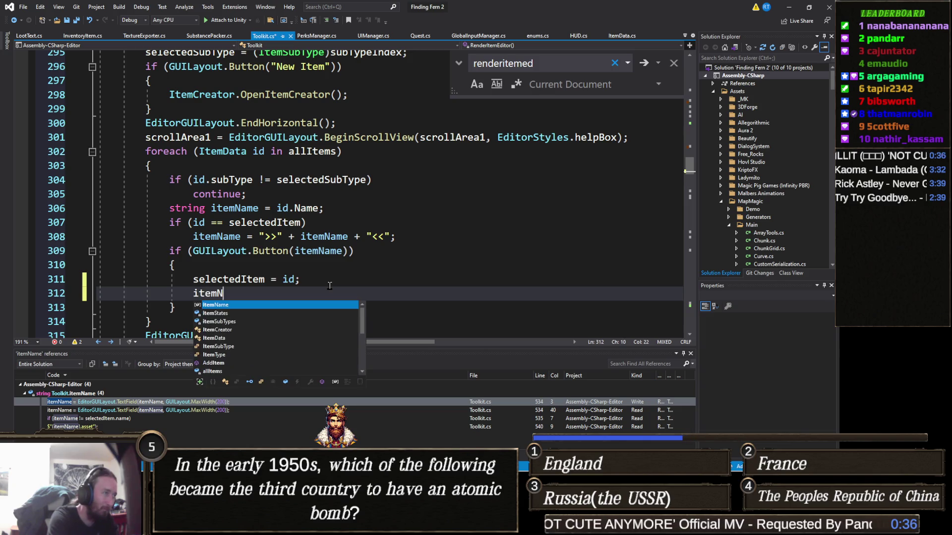
{"action": "type", "text": "ame = selectedItem."}
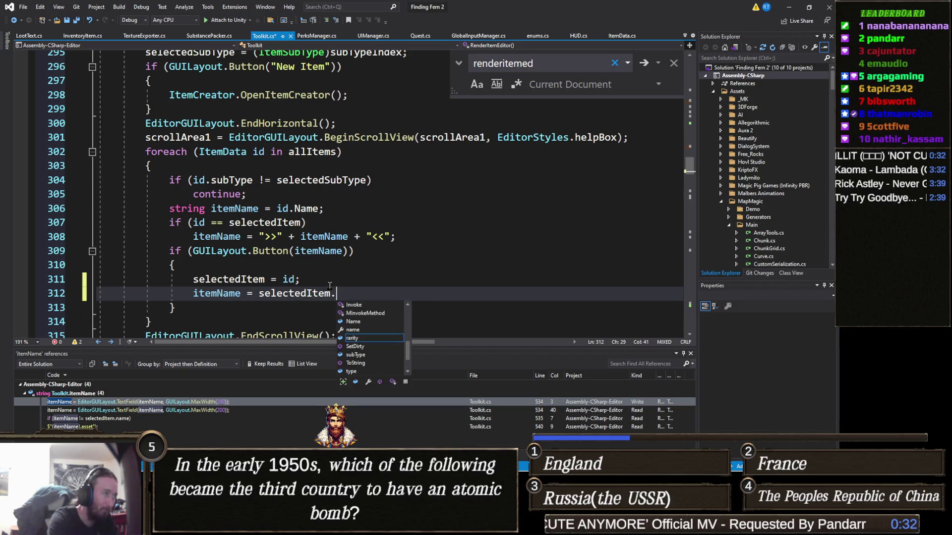
{"action": "type", "text": "na"}
{"action": "key", "text": "Tab"}
{"action": "type", "text": ";"}
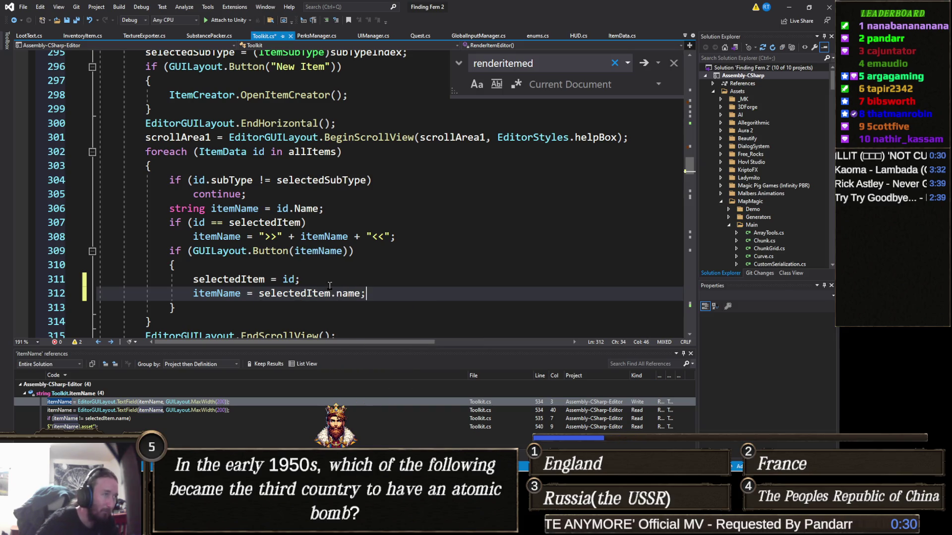
{"action": "left_click", "coordinate": [370, 279]}
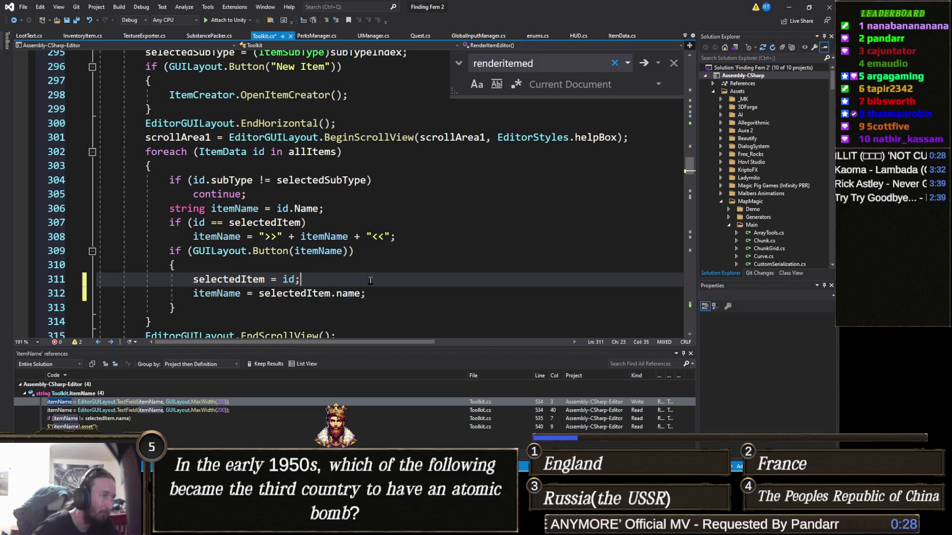
{"action": "scroll", "coordinate": [371, 281], "scroll_direction": "down", "scroll_amount": 5}
{"action": "scroll", "coordinate": [371, 281], "scroll_direction": "down", "scroll_amount": 15}
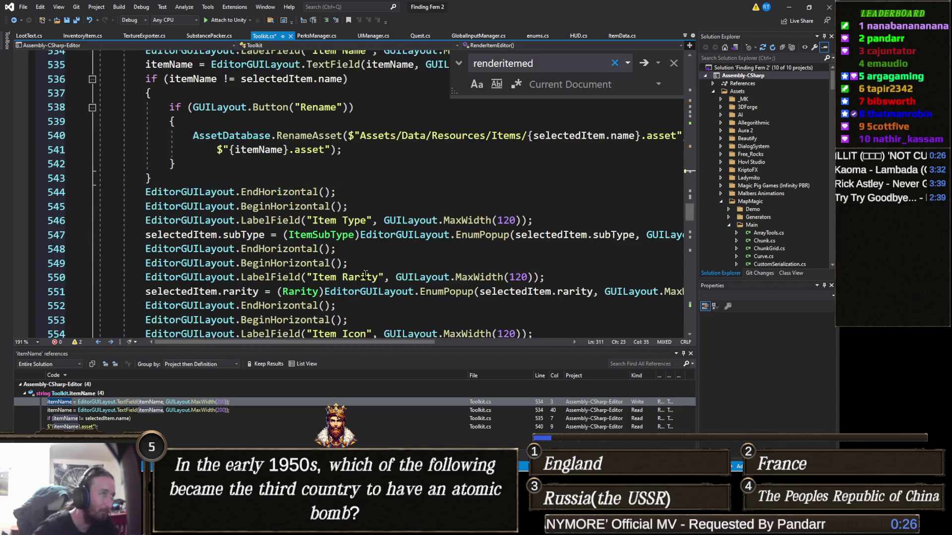
Duplicate the Item Name row block and relabel the original as 'File Name'.
{"action": "scroll", "coordinate": [366, 274], "scroll_direction": "up", "scroll_amount": 4}
{"action": "scroll", "coordinate": [366, 274], "scroll_direction": "down", "scroll_amount": 3}
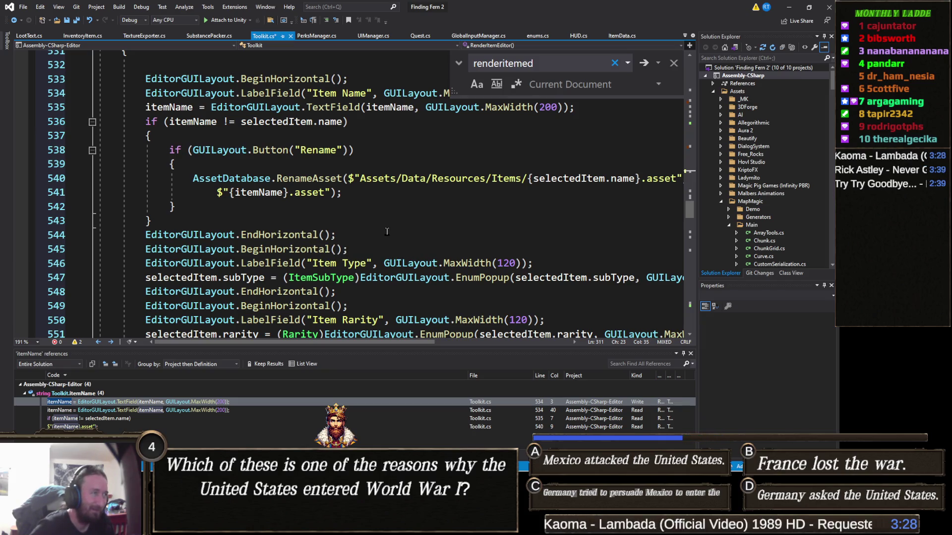
{"action": "scroll", "coordinate": [374, 242], "scroll_direction": "up", "scroll_amount": 1}
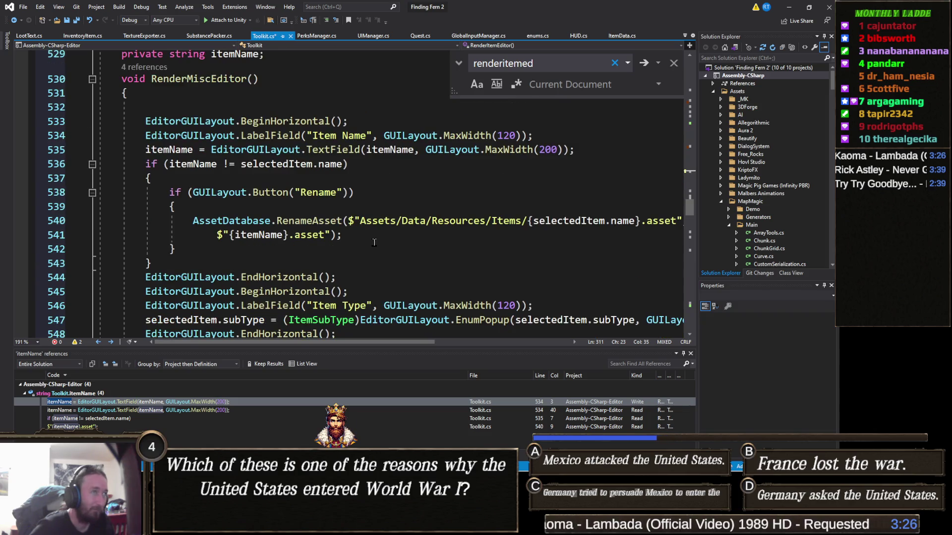
{"action": "mouse_move", "coordinate": [353, 279]}
{"action": "left_mouse_down"}
{"action": "mouse_move", "coordinate": [367, 252]}
{"action": "mouse_move", "coordinate": [373, 115]}
{"action": "left_mouse_up"}
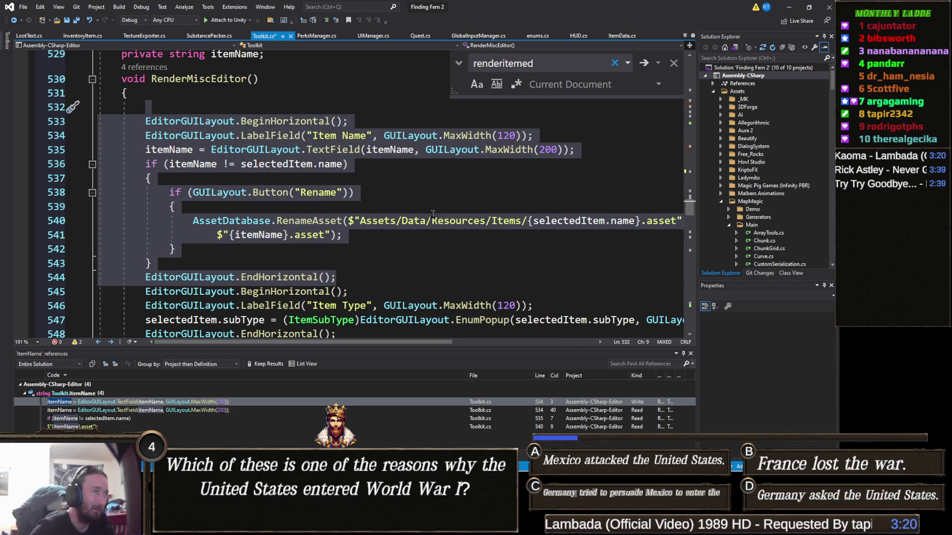
{"action": "key", "text": "ctrl+d"}
{"action": "scroll", "coordinate": [387, 274], "scroll_direction": "down", "scroll_amount": 2}
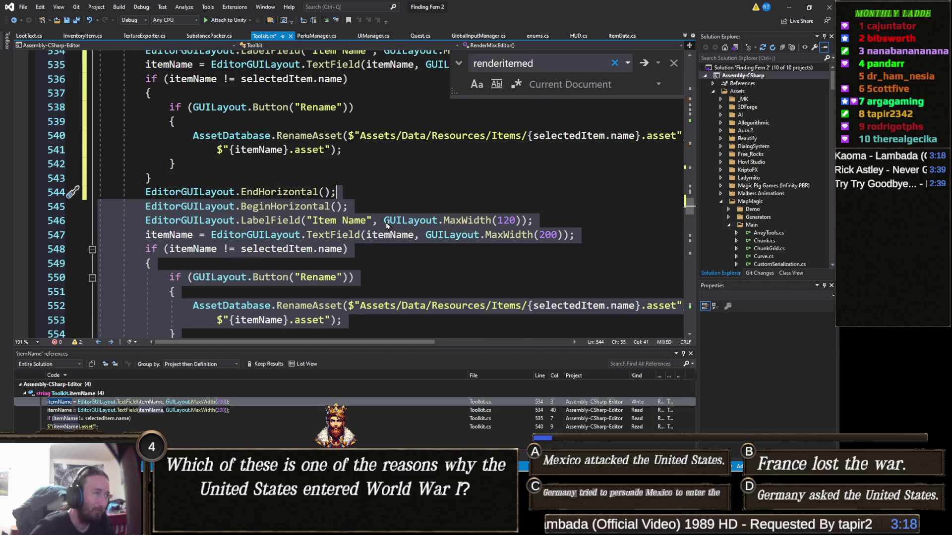
{"action": "scroll", "coordinate": [357, 198], "scroll_direction": "up", "scroll_amount": 3}
{"action": "double_click", "coordinate": [326, 177]}
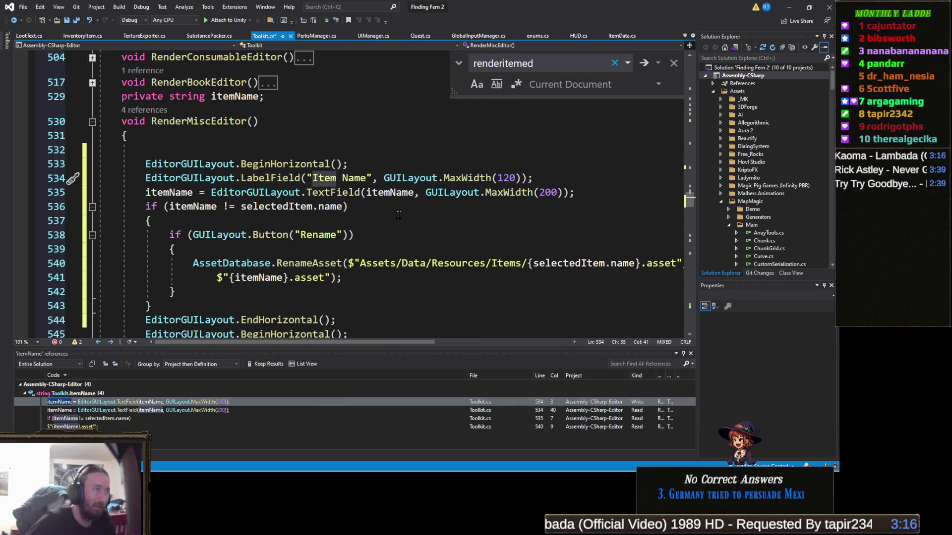
{"action": "type", "text": "File"}
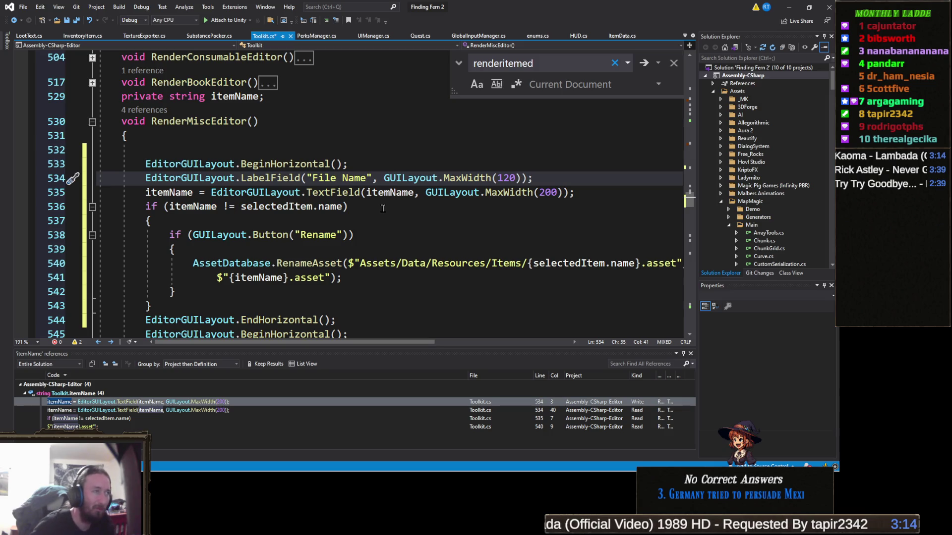
Delete the Rename if-block from the duplicated Item Name row.
{"action": "scroll", "coordinate": [386, 190], "scroll_direction": "down", "scroll_amount": 1}
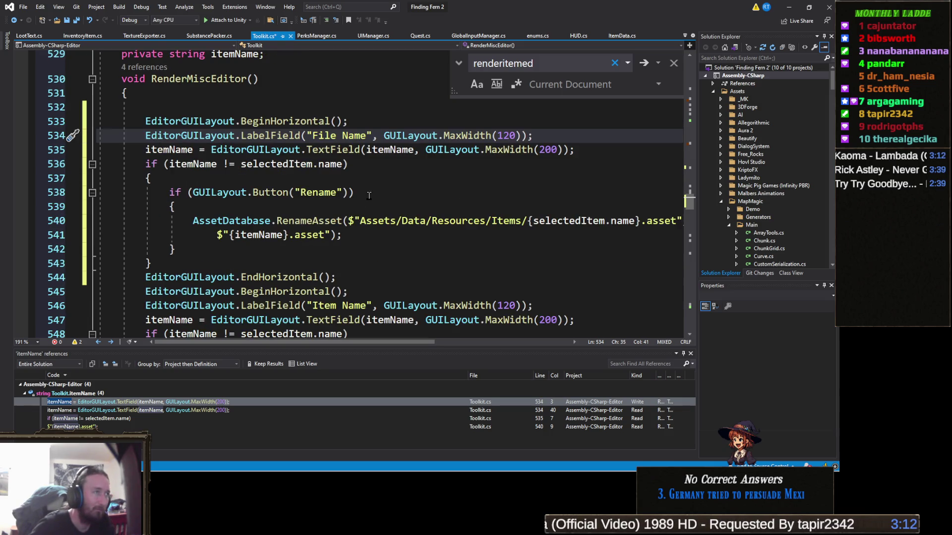
{"action": "scroll", "coordinate": [348, 195], "scroll_direction": "down", "scroll_amount": 2}
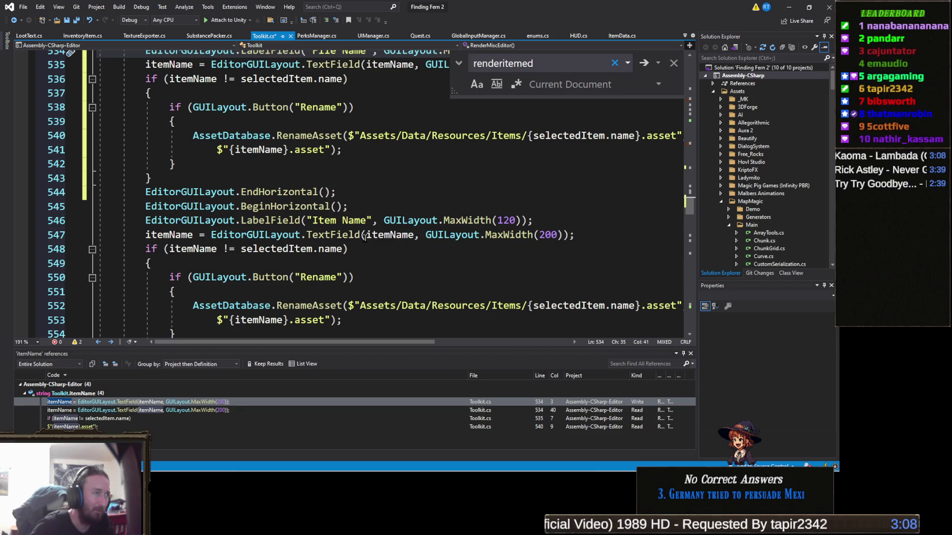
{"action": "scroll", "coordinate": [223, 260], "scroll_direction": "down", "scroll_amount": 1}
{"action": "mouse_move", "coordinate": [165, 306]}
{"action": "left_mouse_down"}
{"action": "mouse_move", "coordinate": [100, 233]}
{"action": "mouse_move", "coordinate": [97, 207]}
{"action": "left_mouse_up"}
{"action": "key", "text": "Delete"}
{"action": "key", "text": "BackSpace"}
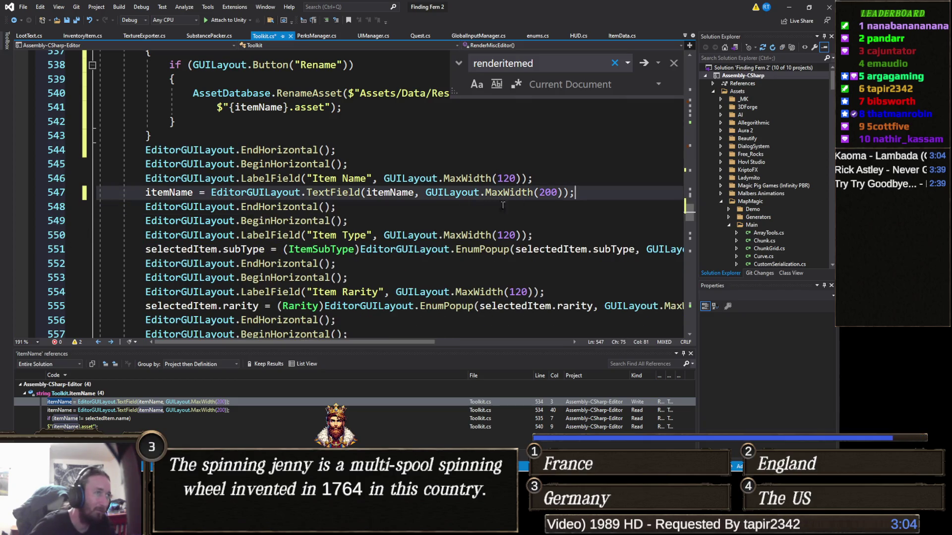
{"action": "left_click", "coordinate": [194, 195]}
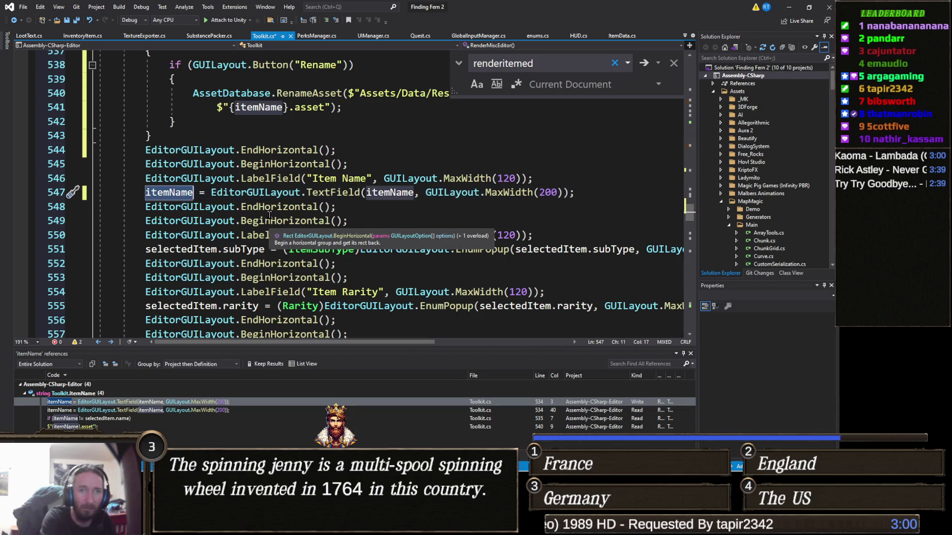
Make selectedItem.Name the assignment target on line 547 instead of itemName.
{"action": "key", "text": "ctrl+BackSpace"}
{"action": "type", "text": "selectedItem"}
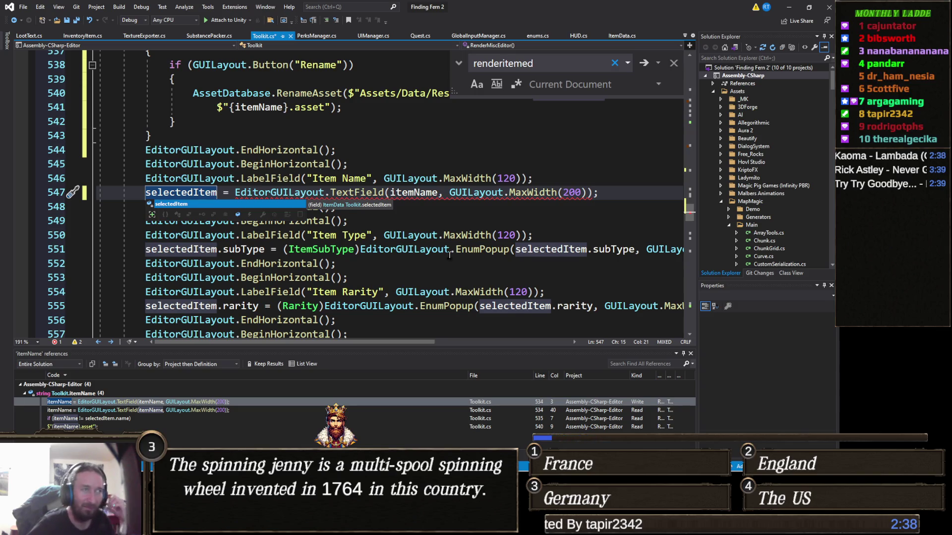
{"action": "left_click", "coordinate": [509, 222]}
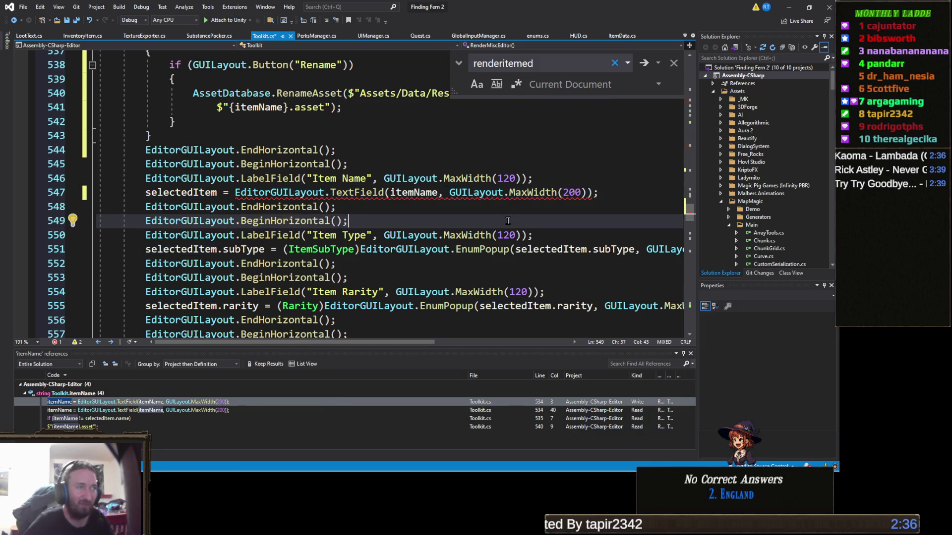
{"action": "left_click", "coordinate": [218, 193]}
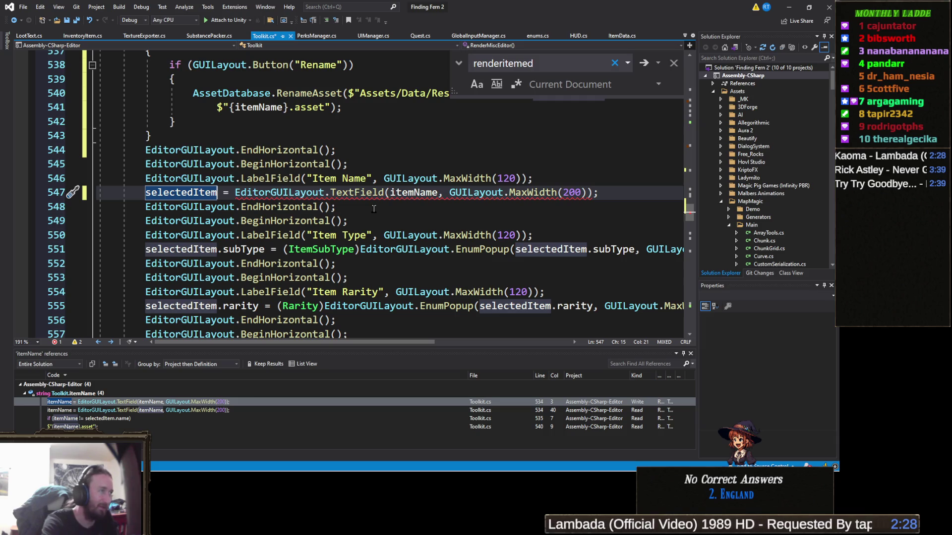
{"action": "type", "text": ".n"}
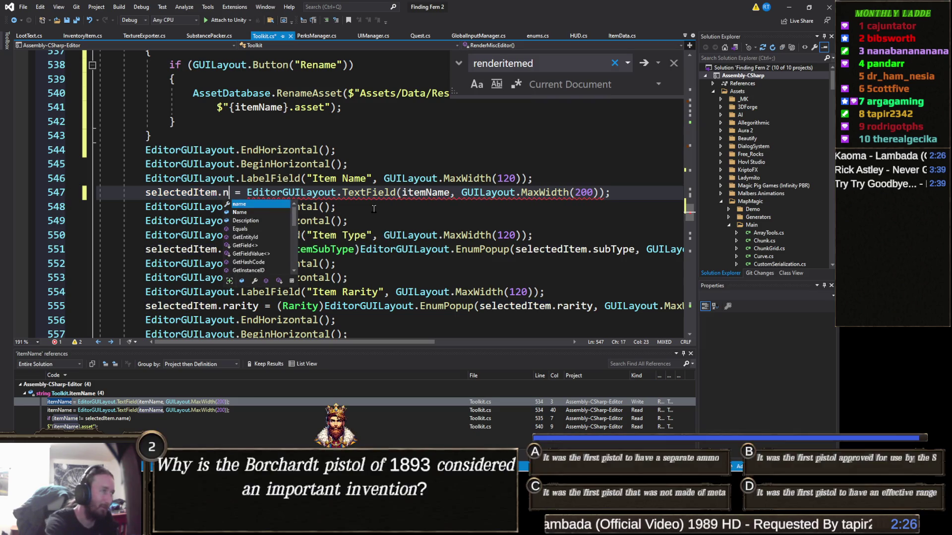
{"action": "key", "text": "Tab"}
{"action": "key", "text": "BackSpace"}
{"action": "key", "text": "Down"}
{"action": "key", "text": "Tab"}
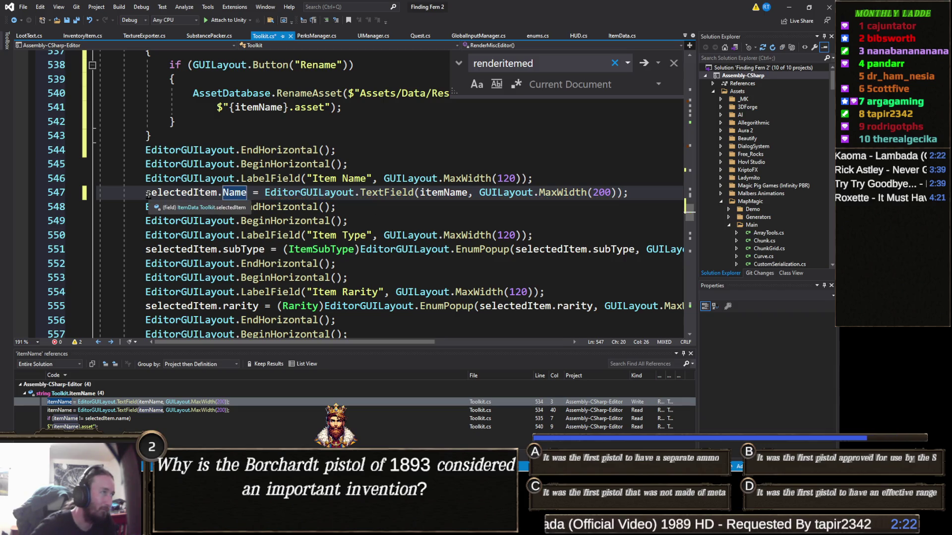
Use selectedItem.Name as the TextField argument too, save Toolkit.cs and minimise Visual Studio.
{"action": "left_click_drag", "start_coordinate": [148, 193], "coordinate": [246, 192]}
{"action": "key", "text": "ctrl+c"}
{"action": "double_click", "coordinate": [439, 192]}
{"action": "key", "text": "ctrl+v"}
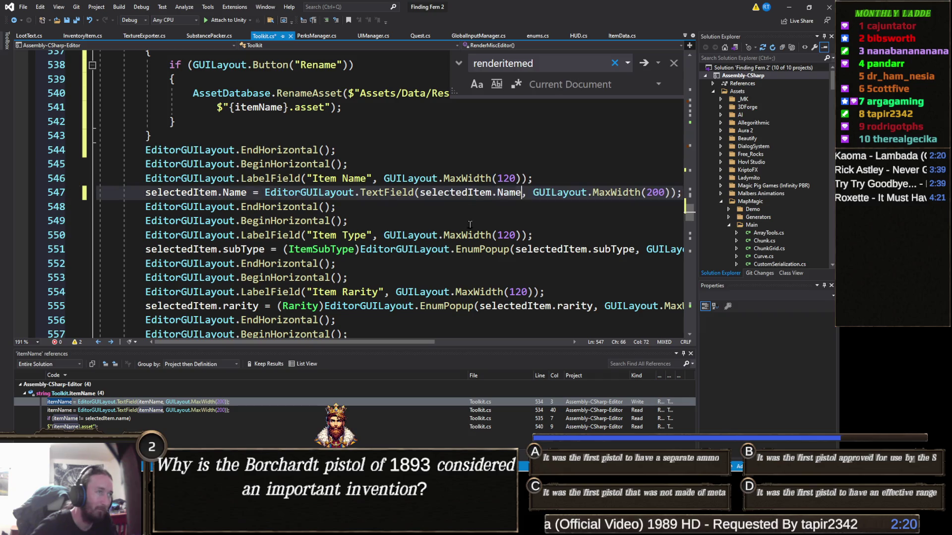
{"action": "left_click", "coordinate": [470, 225]}
{"action": "key", "text": "ctrl+s"}
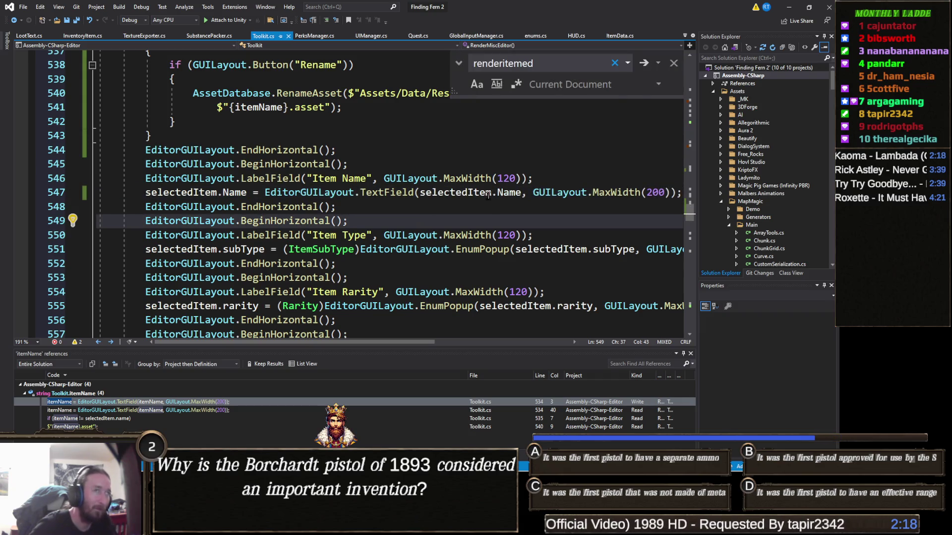
{"action": "left_click", "coordinate": [788, 7]}
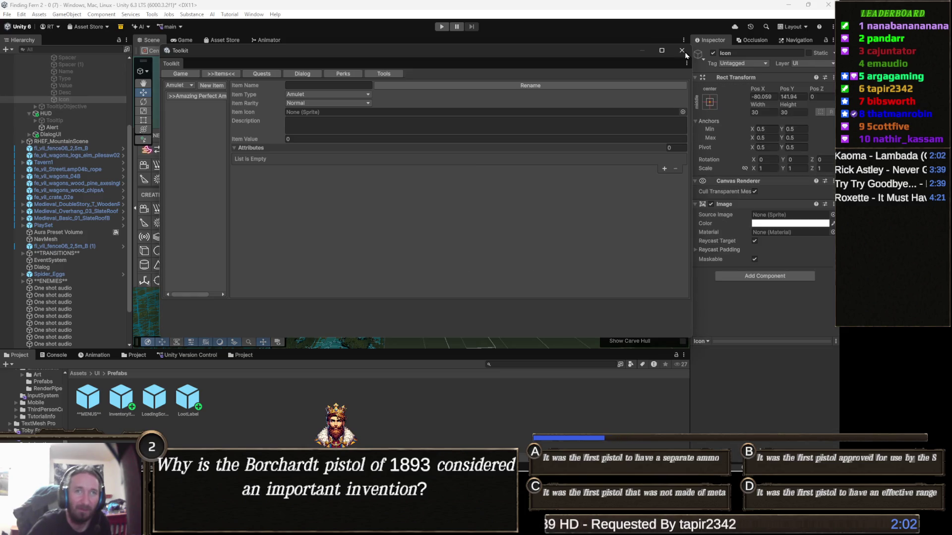
{"action": "left_click", "coordinate": [684, 53]}
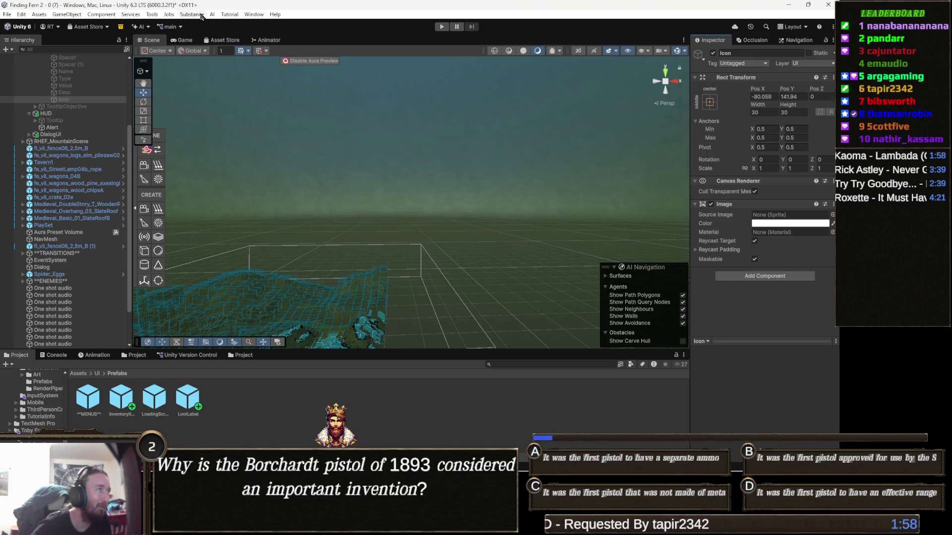
Reopen the Toolkit via Tools > Toolkit and show the Simple Wand item under Items > Wand.
{"action": "left_click", "coordinate": [157, 15]}
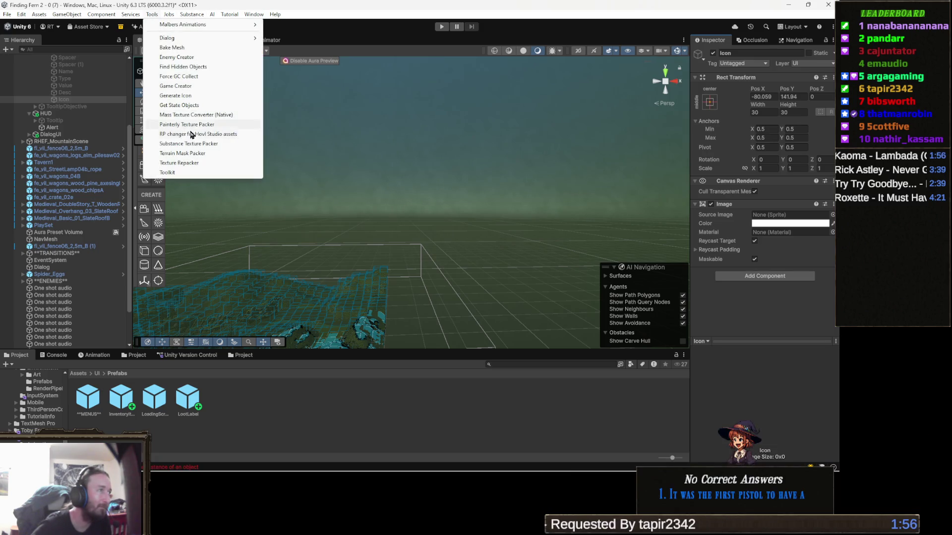
{"action": "left_click", "coordinate": [169, 173]}
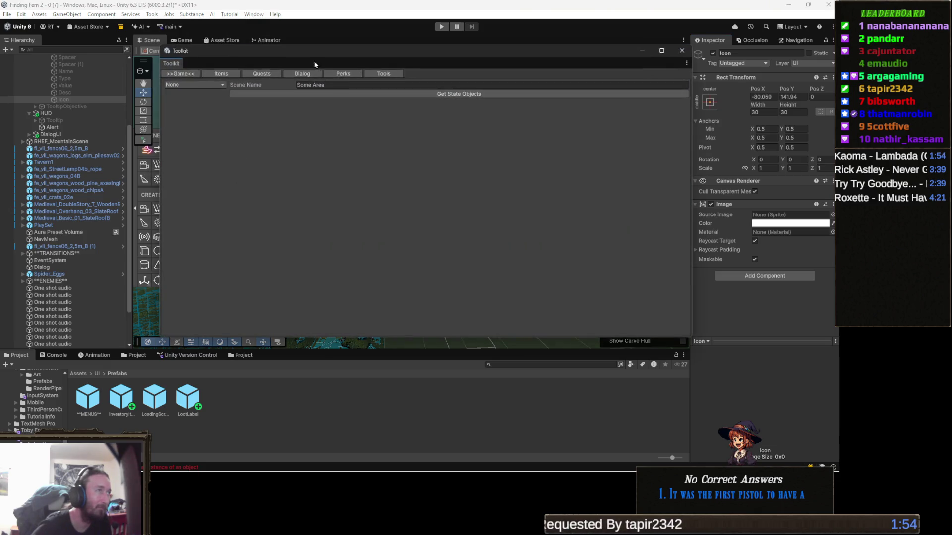
{"action": "left_click", "coordinate": [231, 74]}
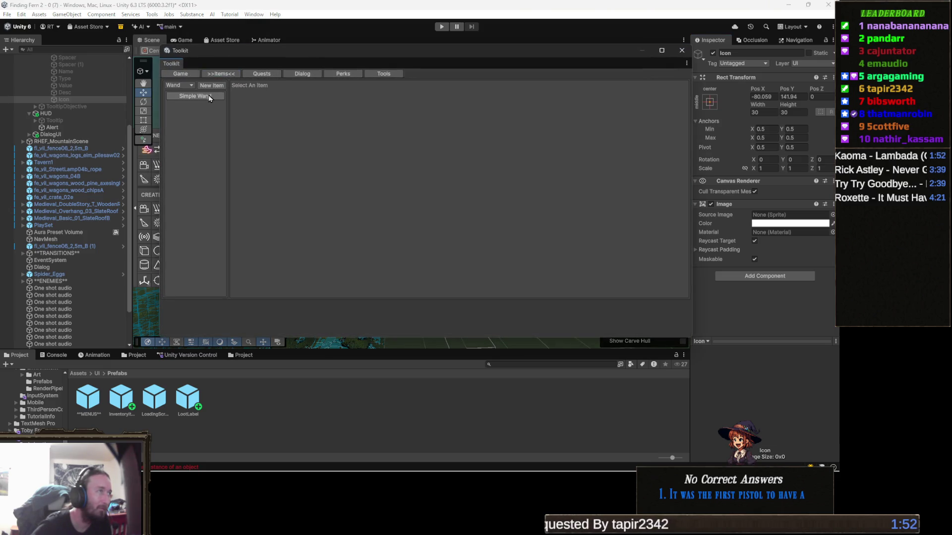
{"action": "left_click", "coordinate": [180, 86]}
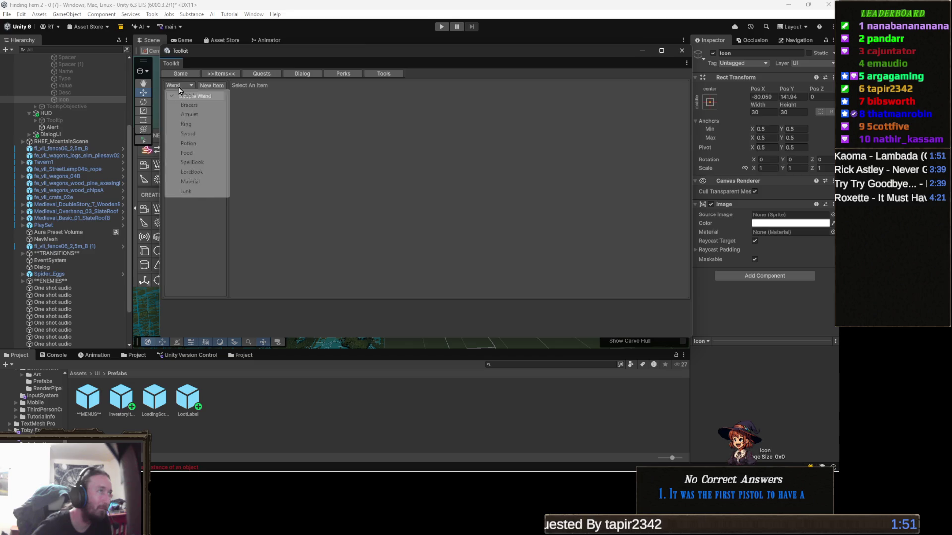
{"action": "left_click", "coordinate": [235, 118]}
{"action": "left_click", "coordinate": [194, 99]}
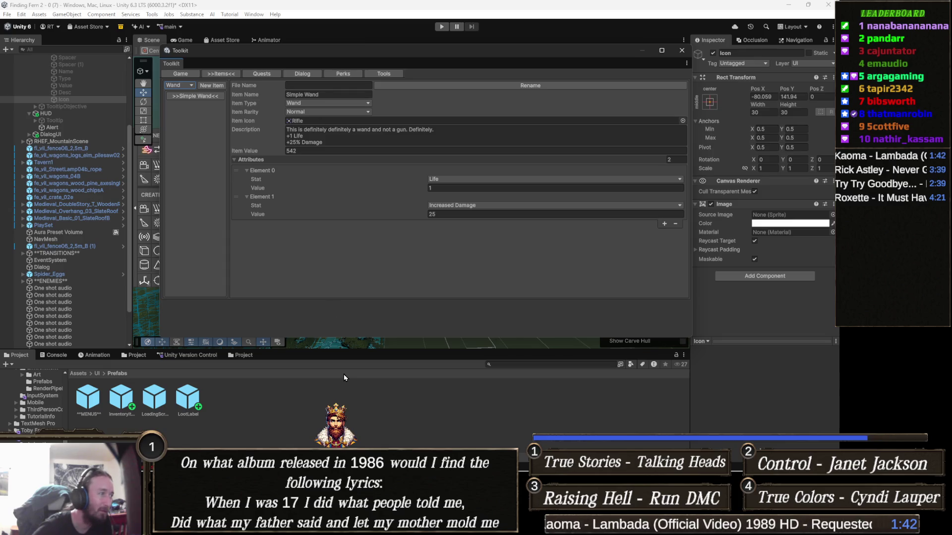
{"action": "left_click", "coordinate": [570, 362]}
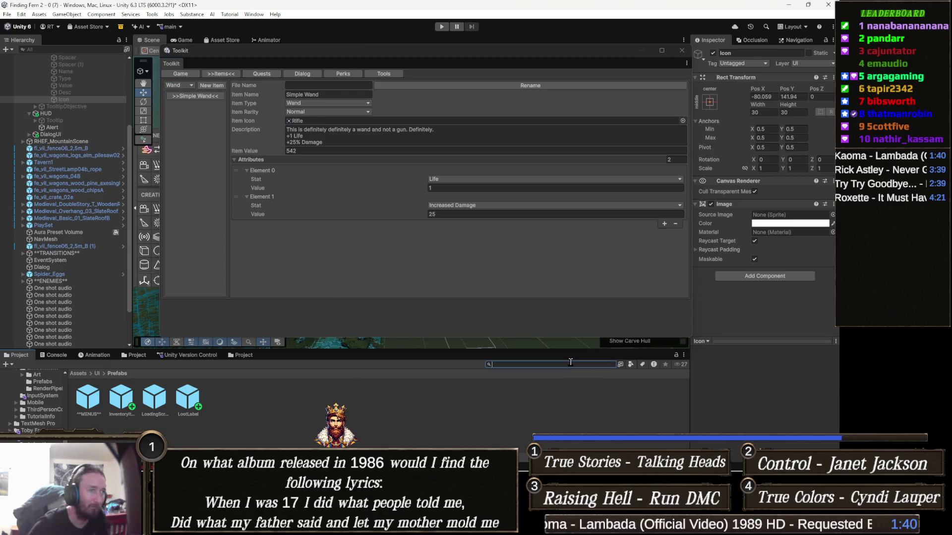
Search project assets for 'wand' to inspect Simple Wand, then return to Toolkit.cs.
{"action": "type", "text": "wand"}
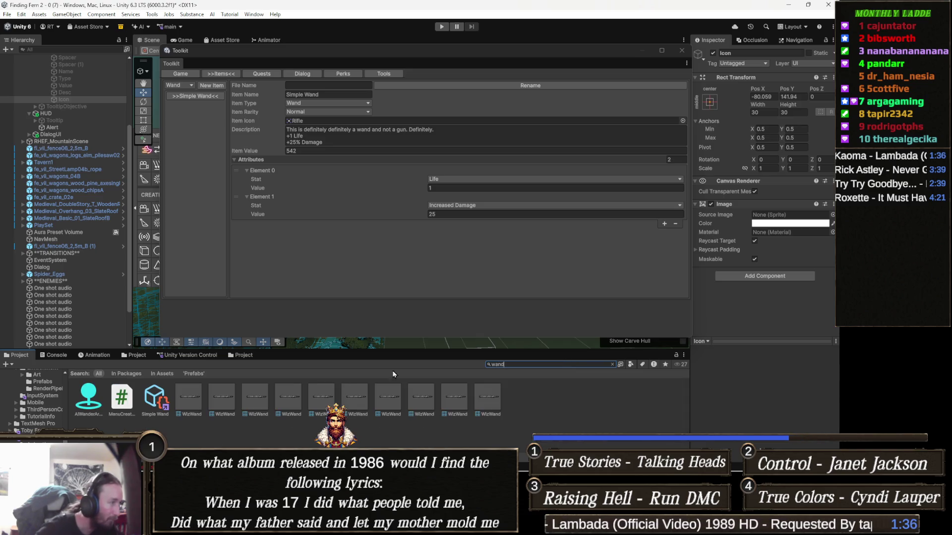
{"action": "left_click", "coordinate": [158, 405]}
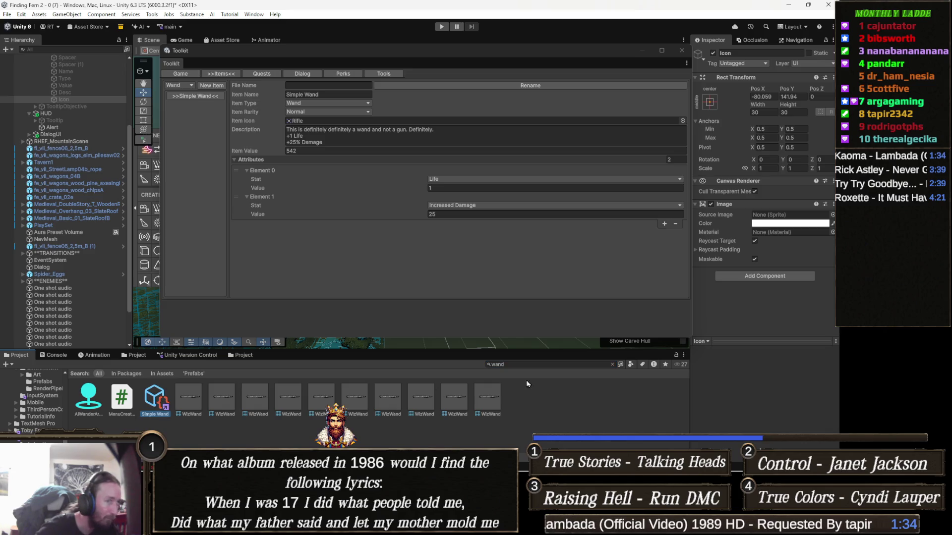
{"action": "left_click", "coordinate": [611, 365]}
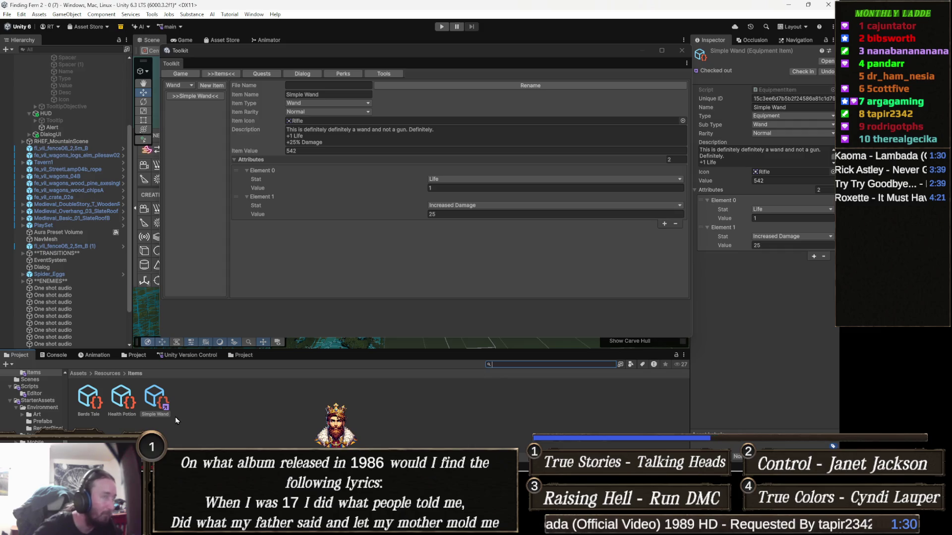
{"action": "left_click", "coordinate": [283, 257]}
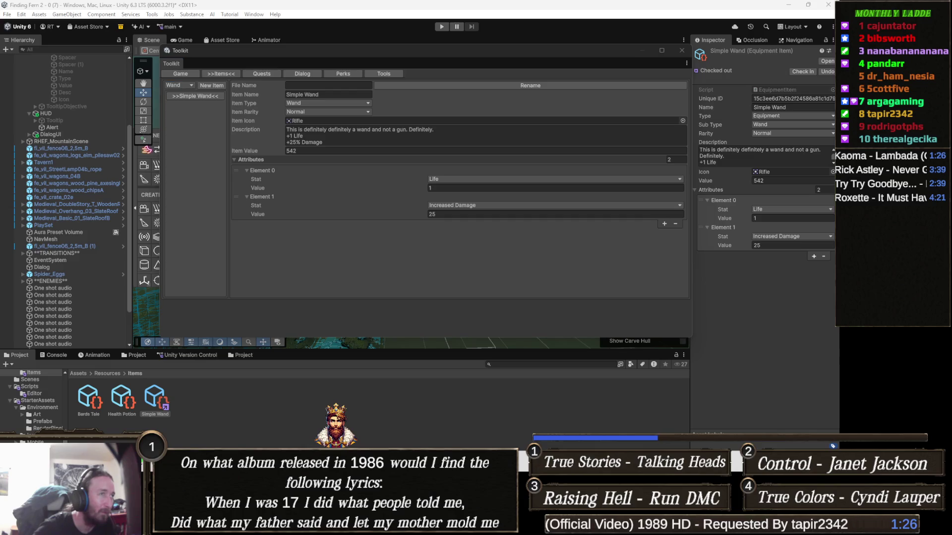
{"action": "key", "text": "alt+Tab"}
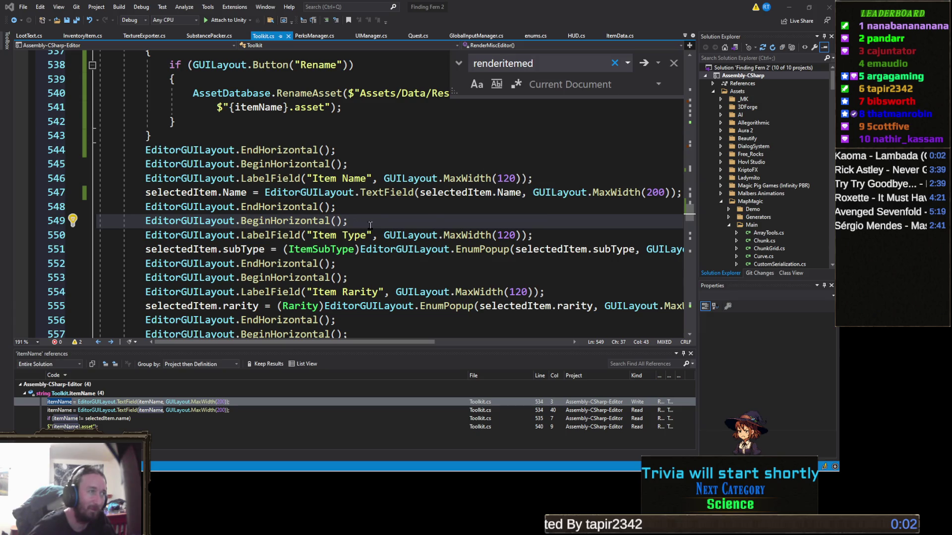
Run Find All References on the itemName field at line 535.
{"action": "left_click", "coordinate": [356, 207]}
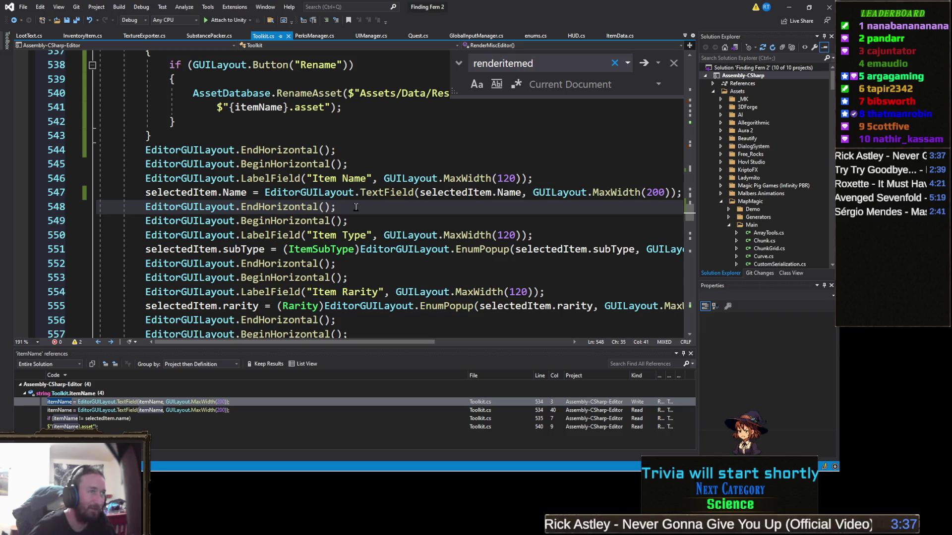
{"action": "scroll", "coordinate": [434, 193], "scroll_direction": "up", "scroll_amount": 4}
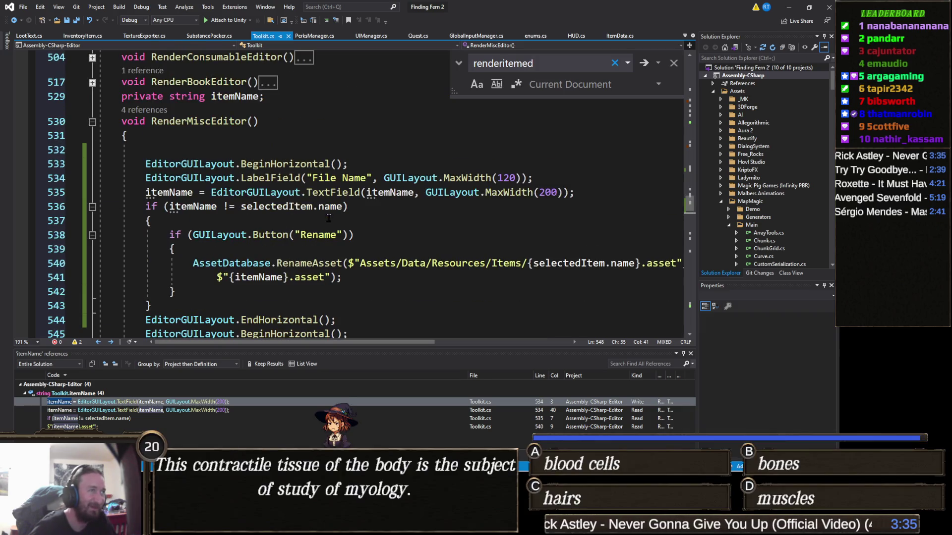
{"action": "left_click", "coordinate": [177, 196]}
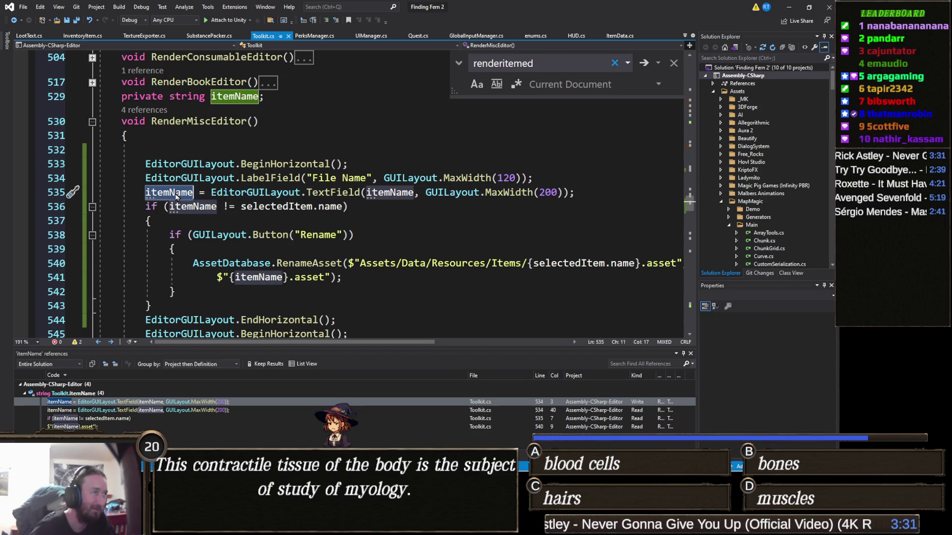
{"action": "right_click", "coordinate": [177, 196]}
{"action": "left_click", "coordinate": [232, 283]}
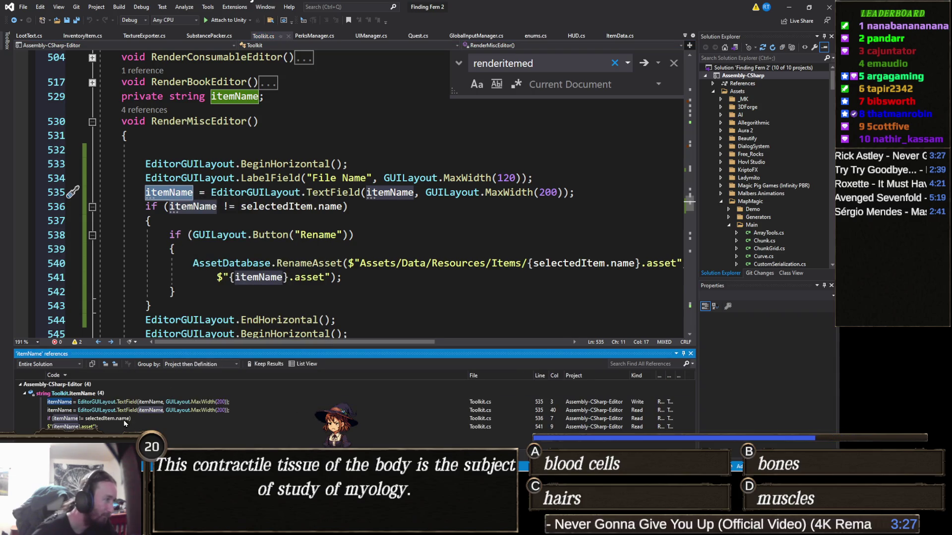
Step through the itemName references on lines 536, 535 and 541, then scroll to the item loop.
{"action": "left_click", "coordinate": [123, 419]}
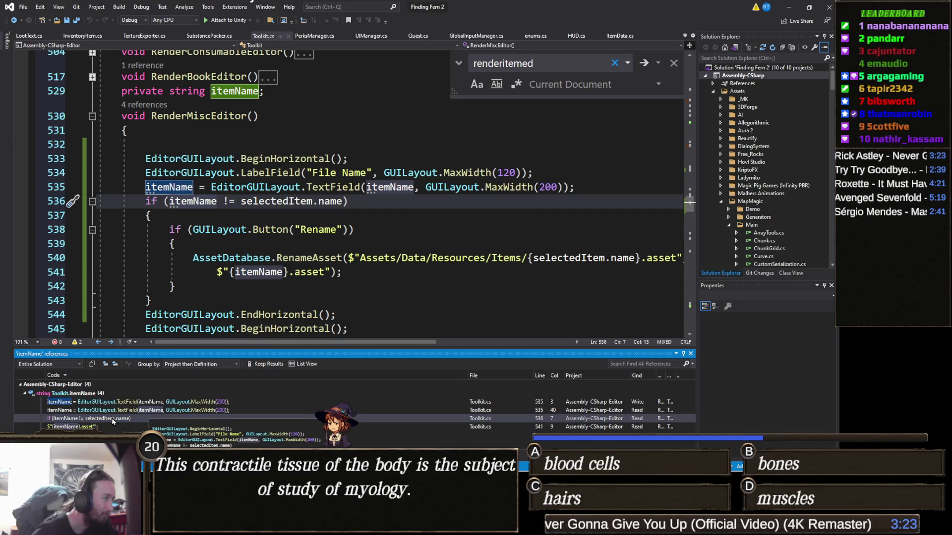
{"action": "left_click", "coordinate": [132, 403]}
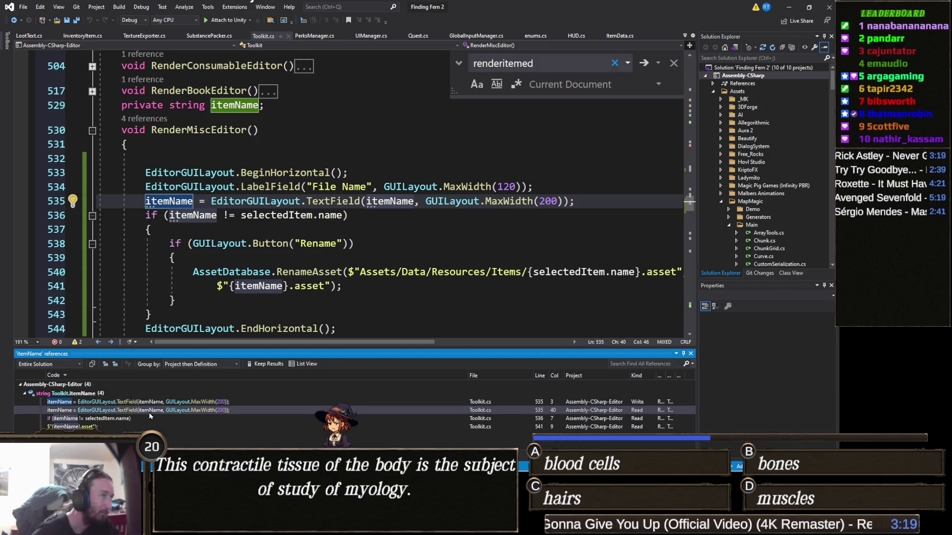
{"action": "left_click", "coordinate": [104, 425]}
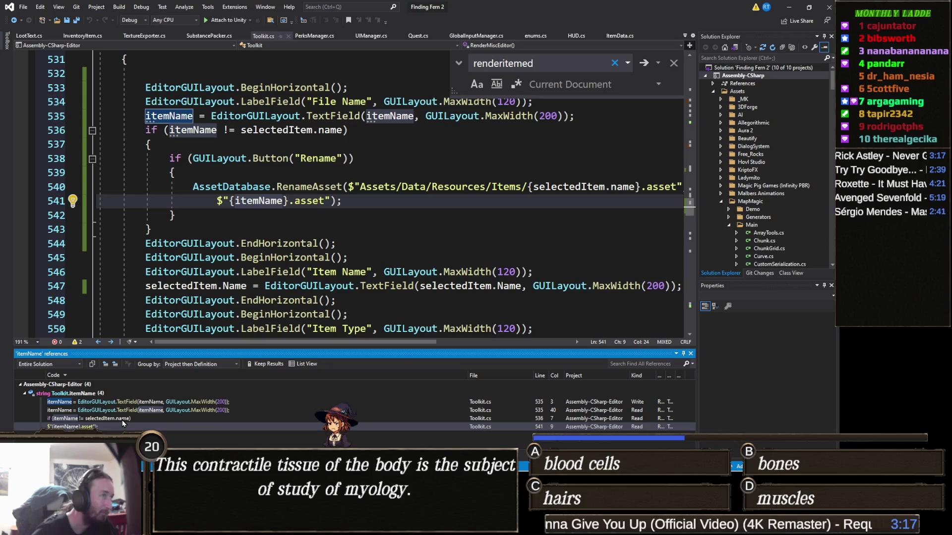
{"action": "left_click", "coordinate": [120, 419]}
{"action": "scroll", "coordinate": [198, 319], "scroll_direction": "up", "scroll_amount": 20}
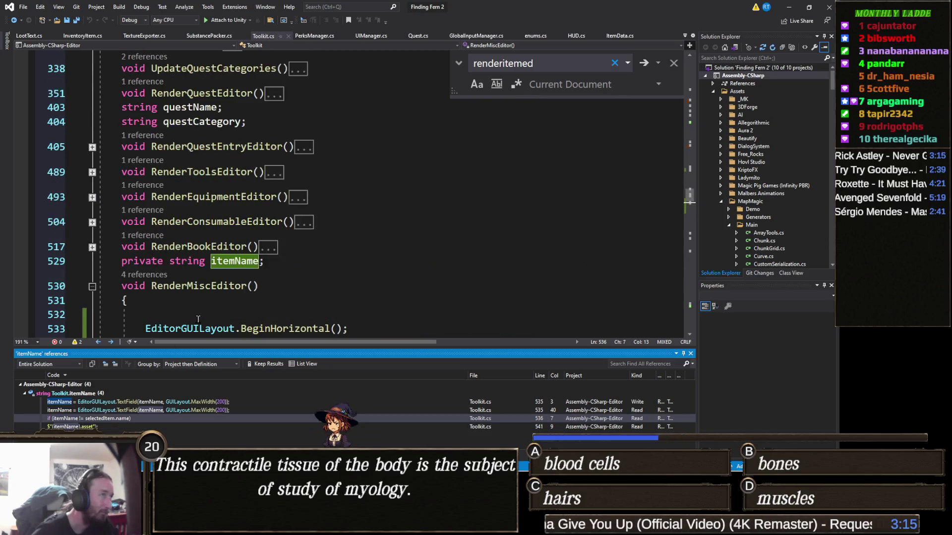
{"action": "scroll", "coordinate": [198, 319], "scroll_direction": "down", "scroll_amount": 2}
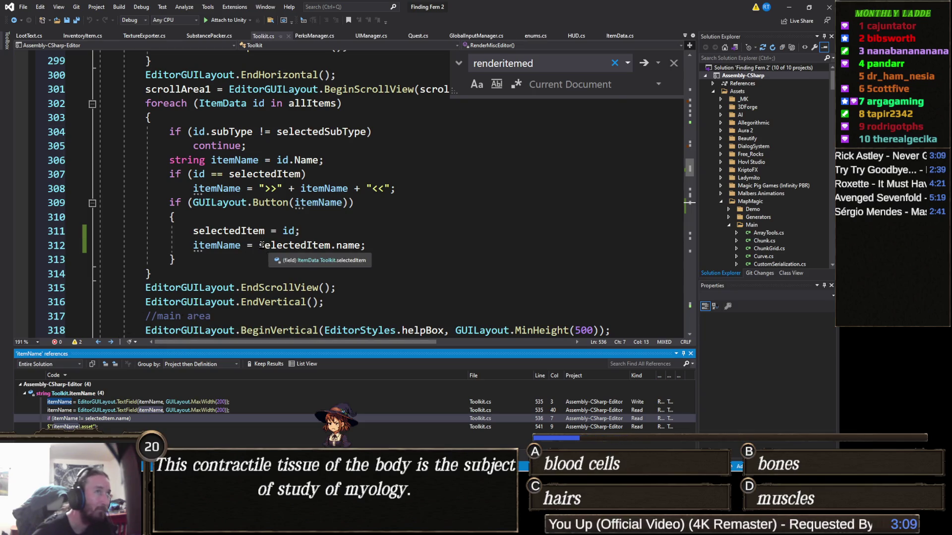
Review all references to the local itemName variable on line 312 of Toolkit.cs.
{"action": "double_click", "coordinate": [214, 249]}
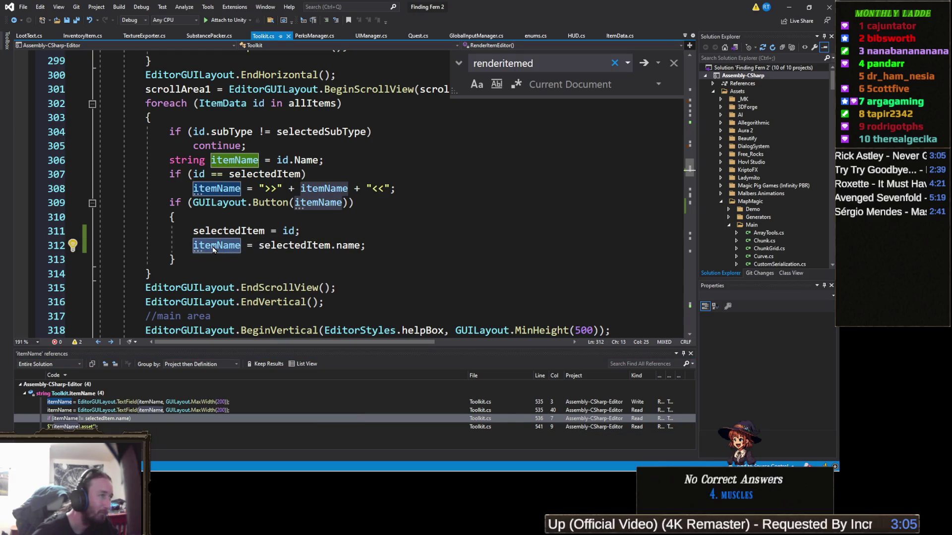
{"action": "right_click", "coordinate": [214, 249]}
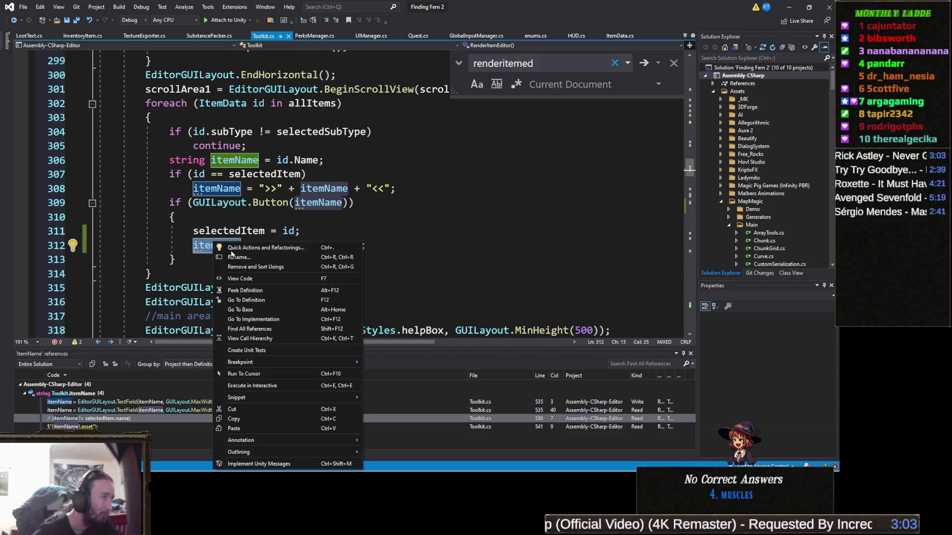
{"action": "left_click", "coordinate": [275, 330]}
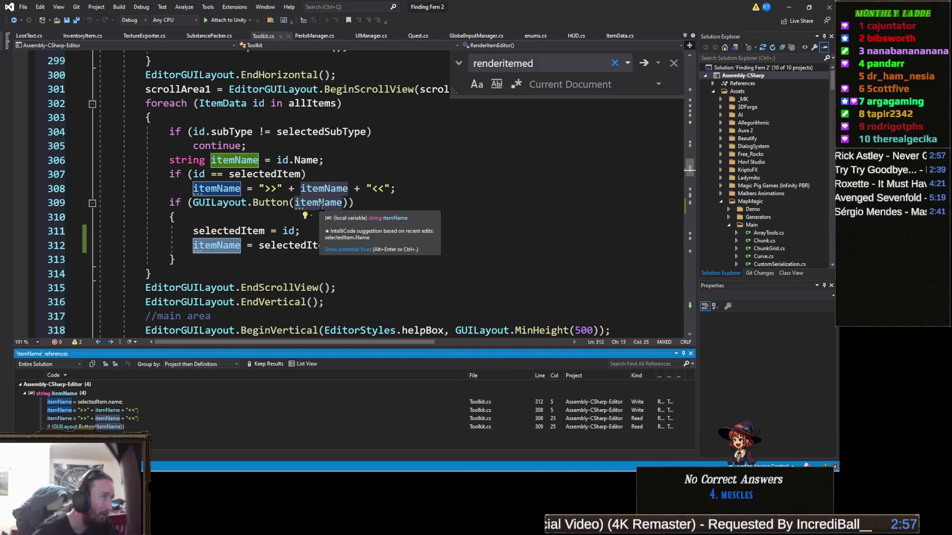
{"action": "scroll", "coordinate": [317, 213], "scroll_direction": "down", "scroll_amount": 15}
{"action": "scroll", "coordinate": [307, 229], "scroll_direction": "down", "scroll_amount": 3}
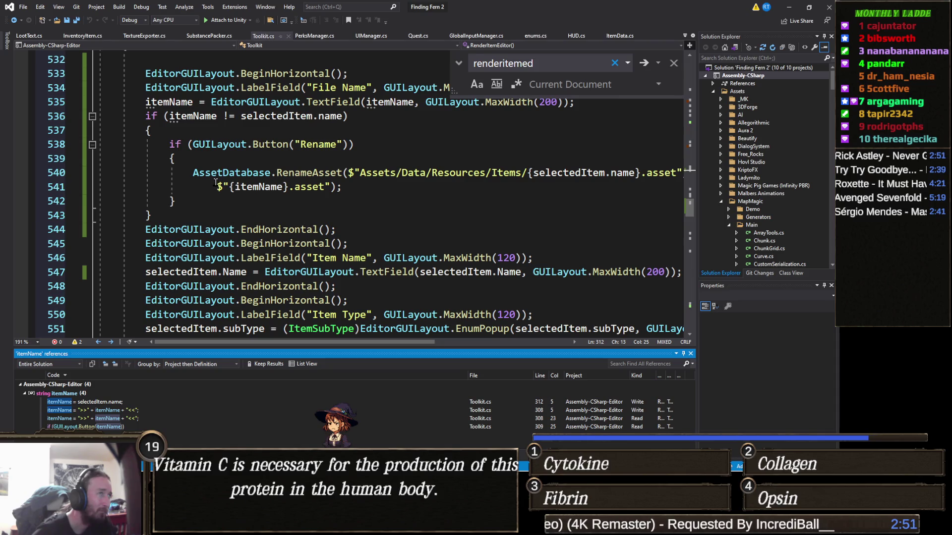
{"action": "scroll", "coordinate": [216, 184], "scroll_direction": "up", "scroll_amount": 20}
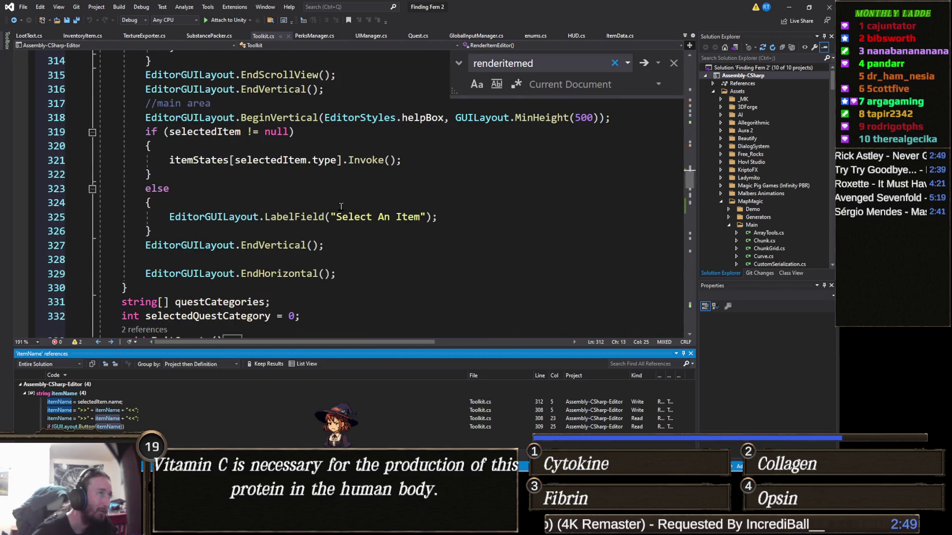
{"action": "scroll", "coordinate": [340, 203], "scroll_direction": "up", "scroll_amount": 3}
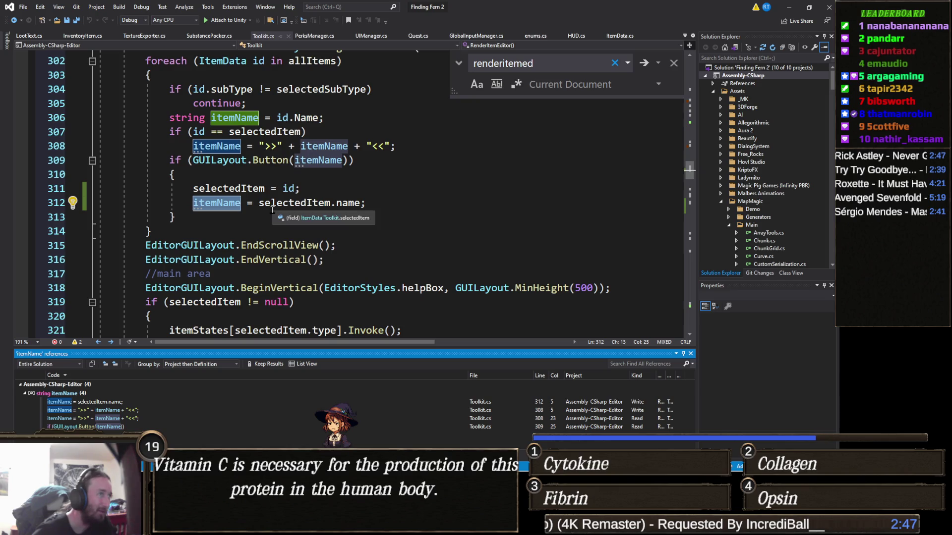
{"action": "key", "text": "Escape"}
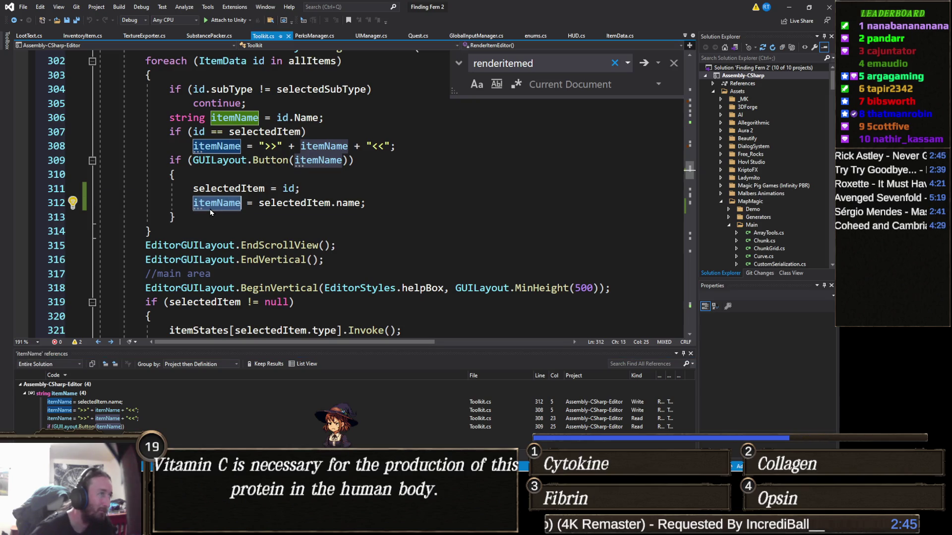
Change line 312's target to this.itemName, save Toolkit.cs, and return to Unity.
{"action": "key", "text": "ctrl+BackSpace"}
{"action": "type", "text": "this.item"}
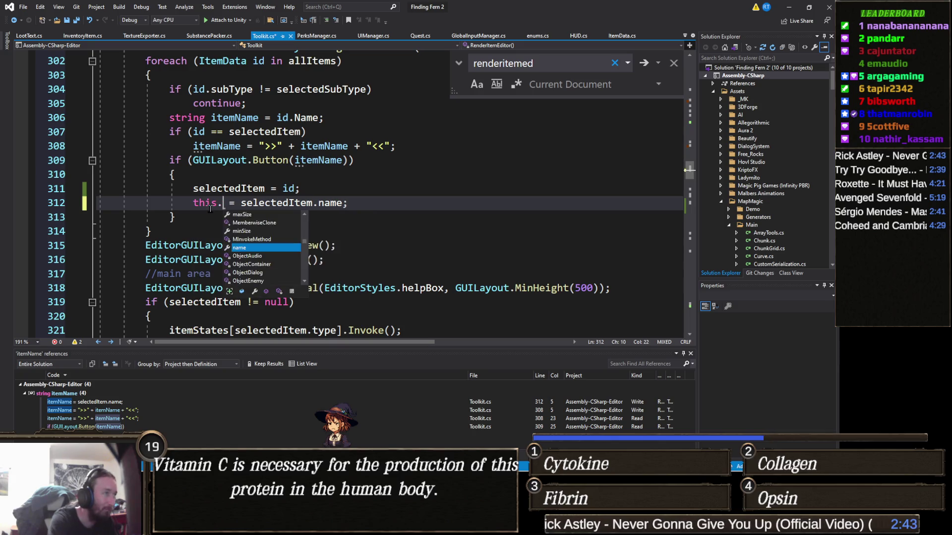
{"action": "key", "text": "Tab"}
{"action": "key", "text": "Down"}
{"action": "key", "text": "Down"}
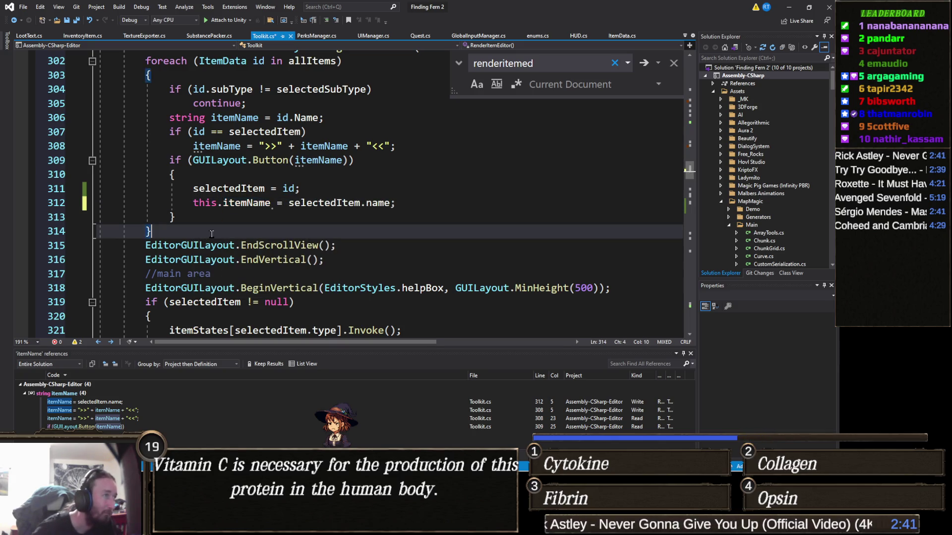
{"action": "key", "text": "ctrl+s"}
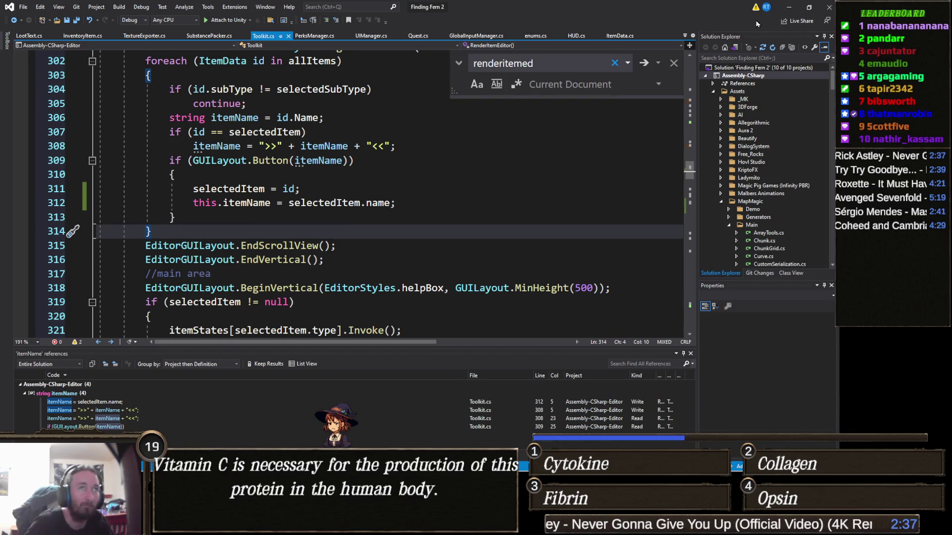
{"action": "left_click", "coordinate": [789, 7]}
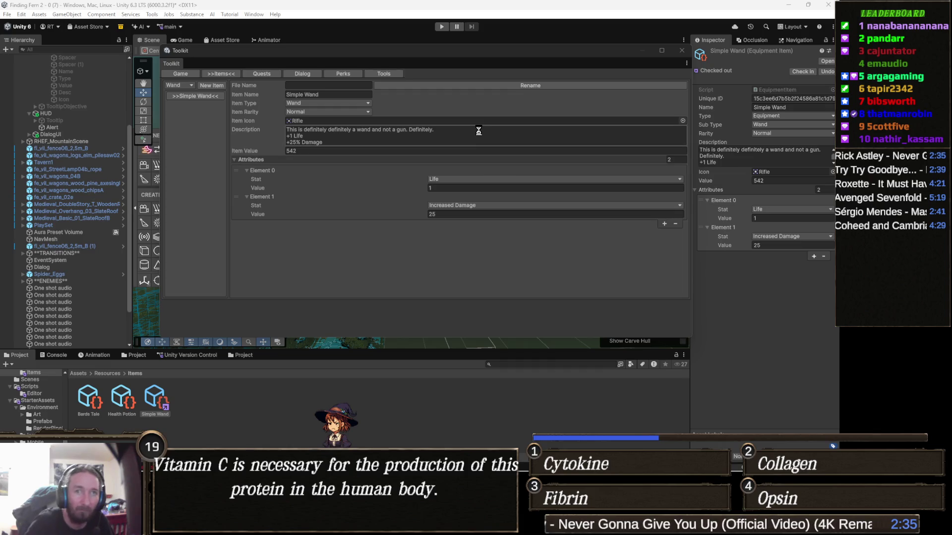
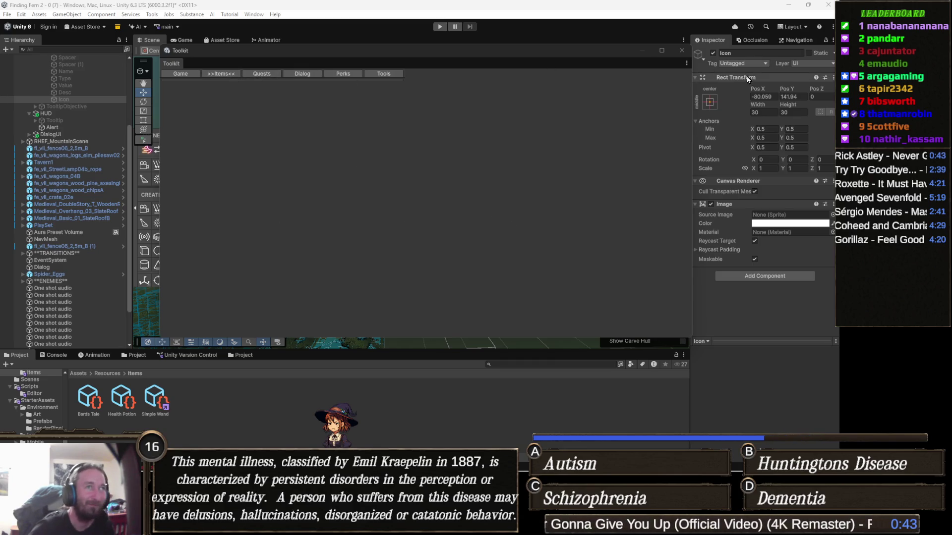
Close and reopen the Toolkit window from the Tools menu, showing its Items list.
{"action": "left_click", "coordinate": [682, 51]}
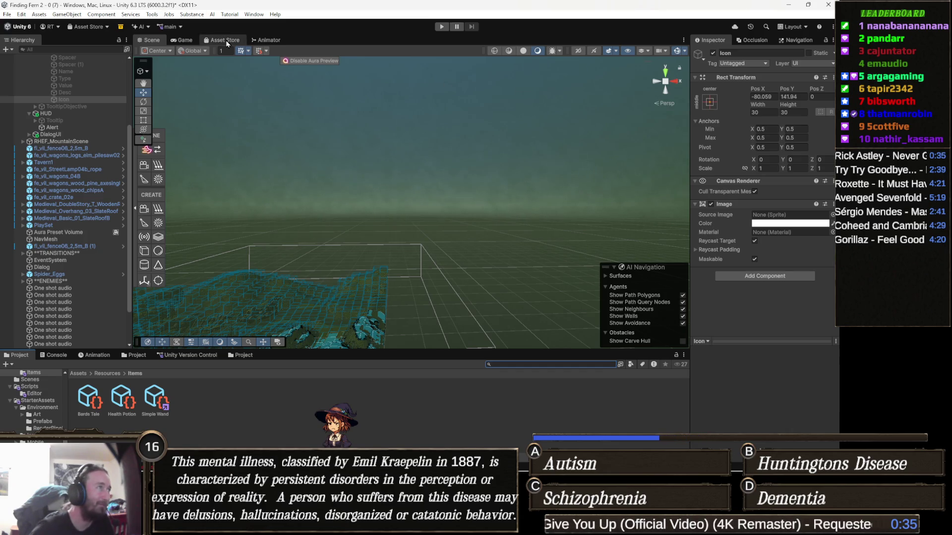
{"action": "left_click", "coordinate": [151, 15]}
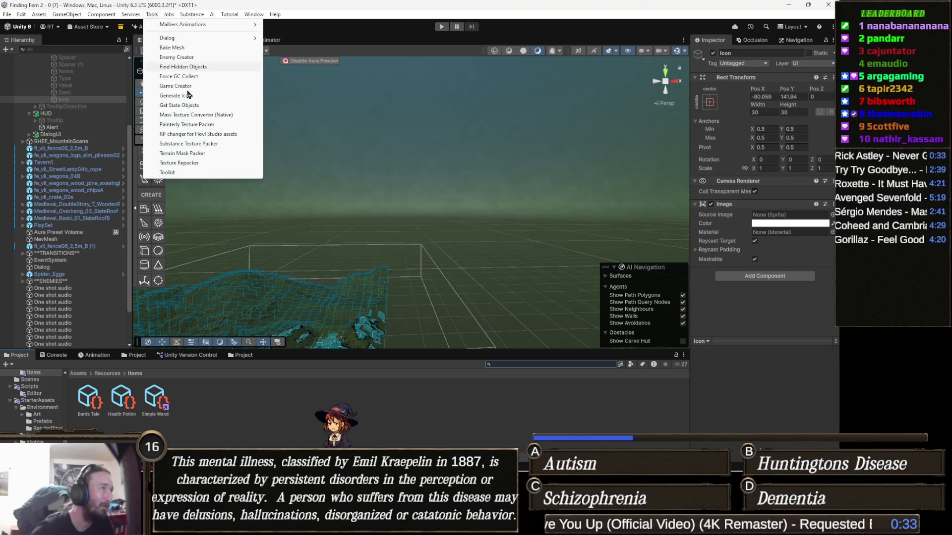
{"action": "left_click", "coordinate": [167, 173]}
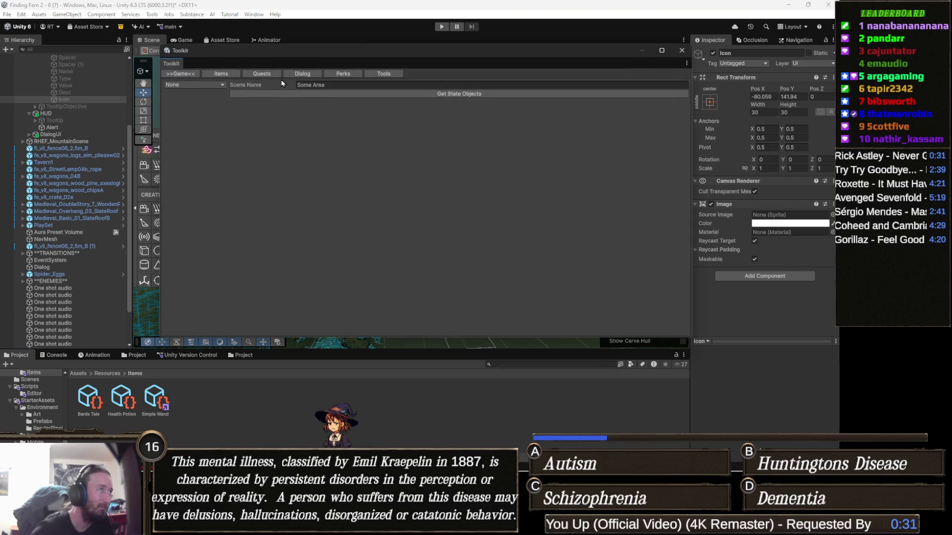
{"action": "left_click", "coordinate": [221, 74]}
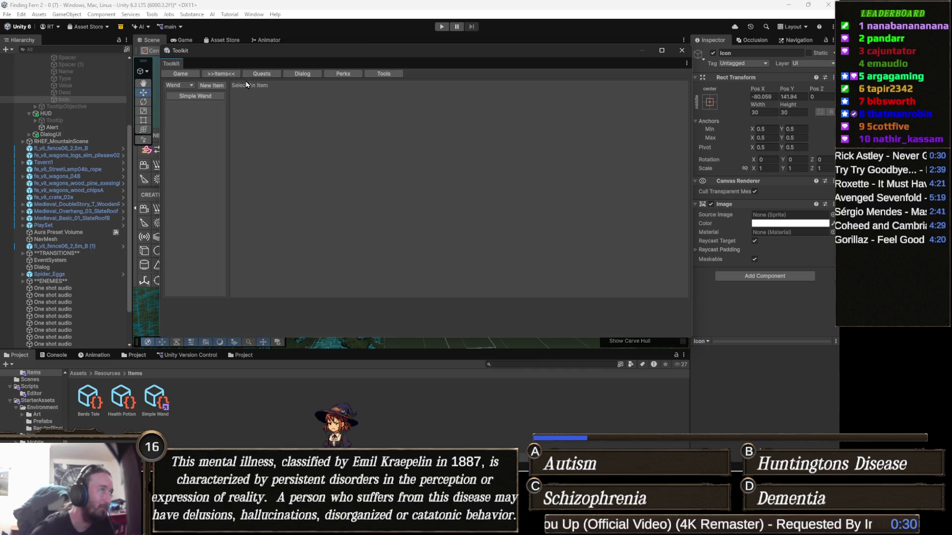
{"action": "left_click", "coordinate": [204, 96]}
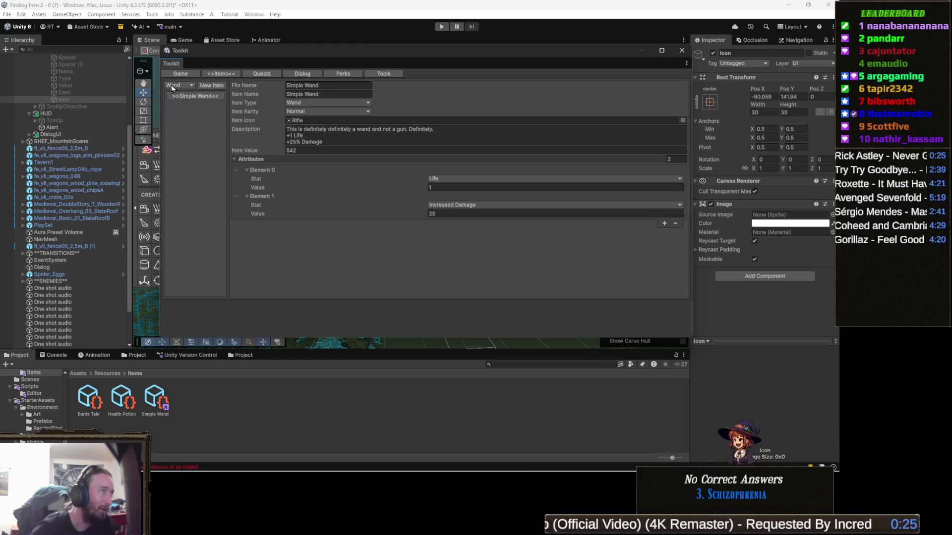
Filter the item list from Wand to Amulet and select Amazing Perfect Amulet.
{"action": "left_click", "coordinate": [190, 87]}
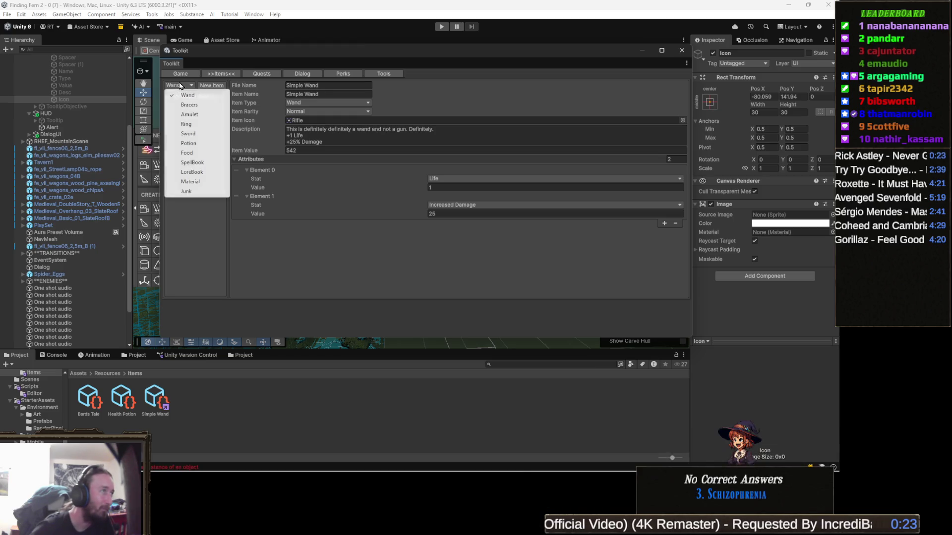
{"action": "left_click", "coordinate": [209, 115]}
{"action": "left_click", "coordinate": [207, 115]}
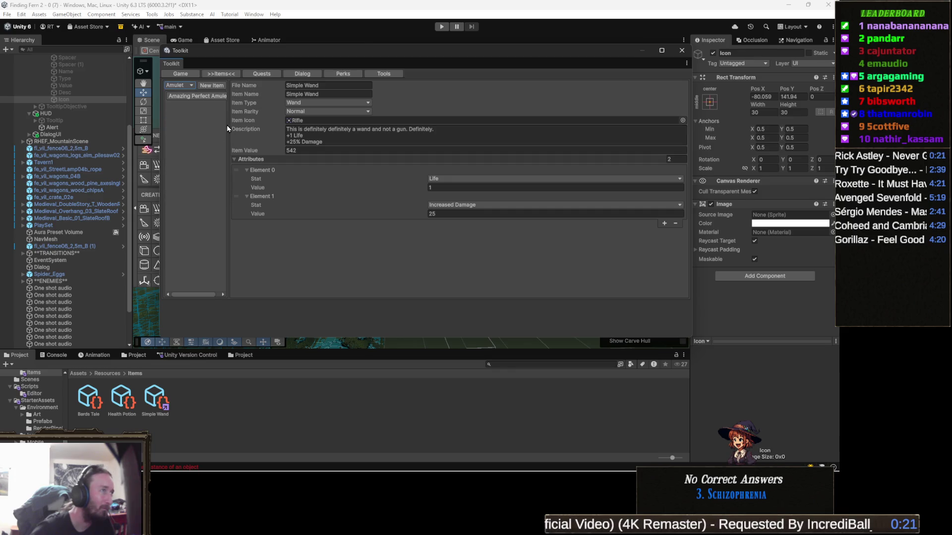
{"action": "left_click", "coordinate": [201, 97]}
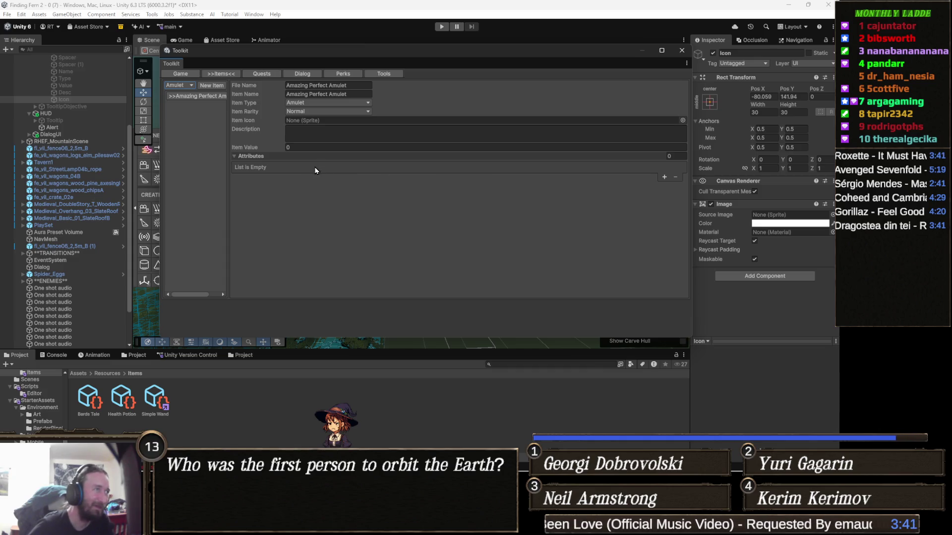
Open the Item Rarity choices for the Amazing Perfect Amulet.
{"action": "left_click", "coordinate": [319, 112]}
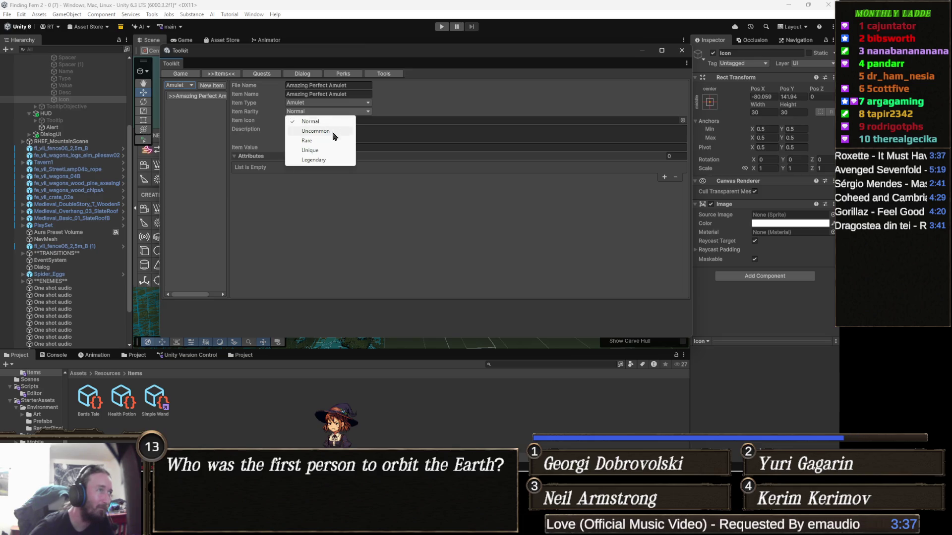
Set the amulet's rarity to Uncommon and its item icon to the Aim sprite.
{"action": "left_click", "coordinate": [317, 131]}
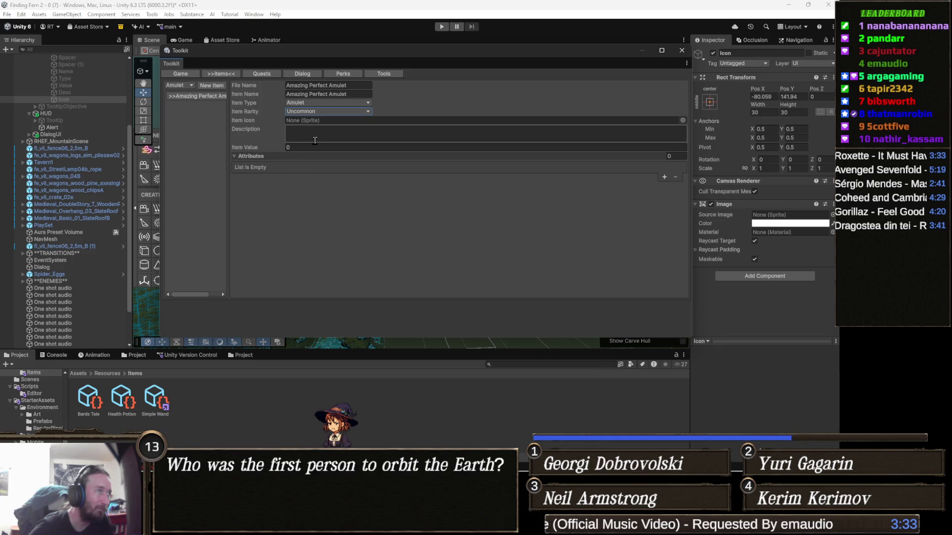
{"action": "left_click", "coordinate": [683, 120]}
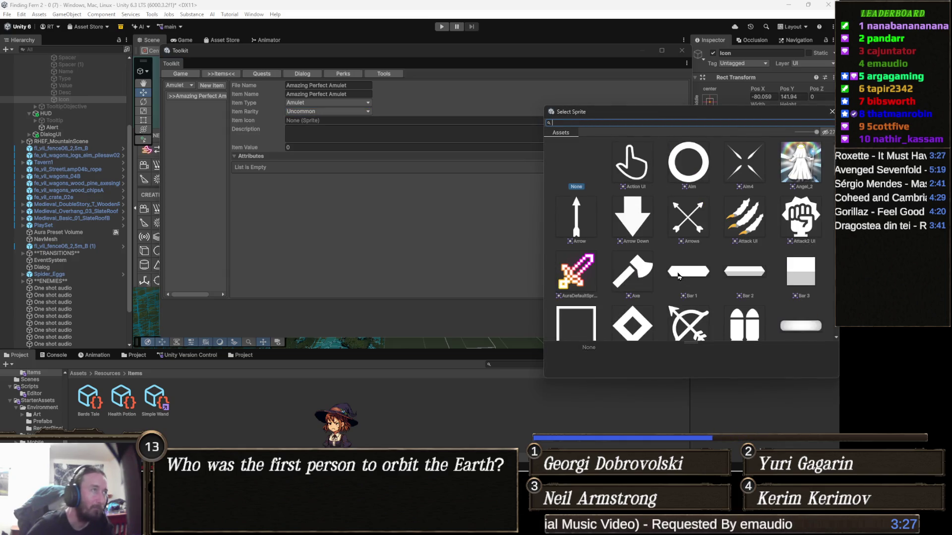
{"action": "left_click", "coordinate": [693, 170]}
{"action": "left_click", "coordinate": [364, 220]}
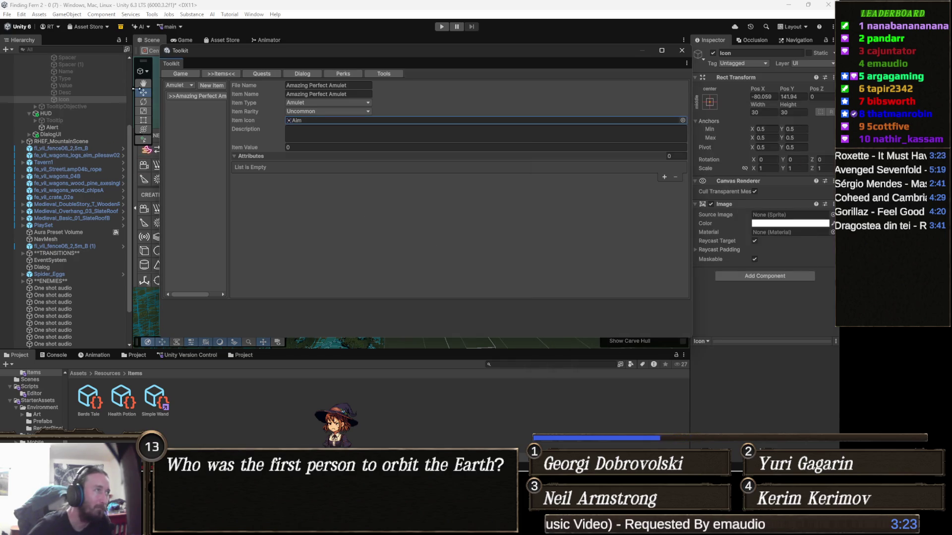
Change the item type filter to Sword.
{"action": "left_click", "coordinate": [190, 86]}
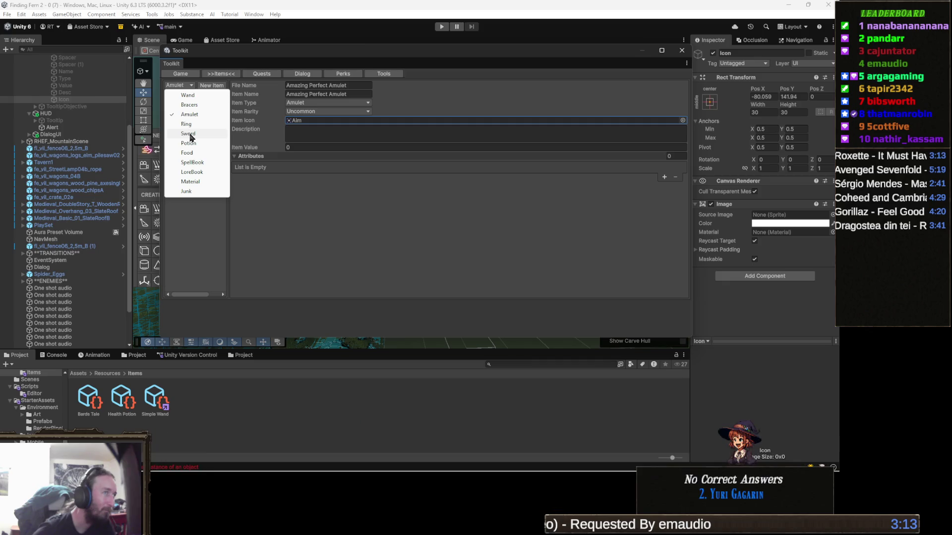
{"action": "left_click", "coordinate": [189, 134]}
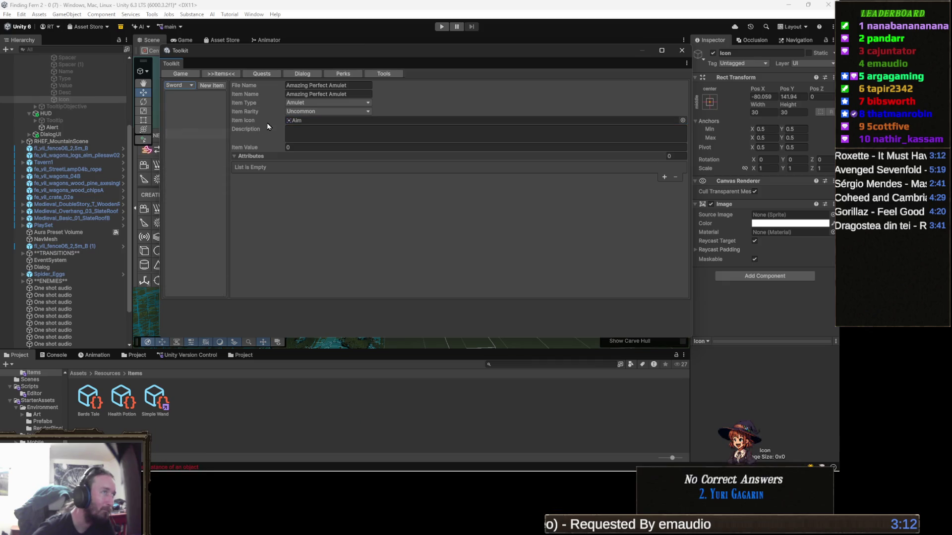
{"action": "left_click", "coordinate": [212, 88]}
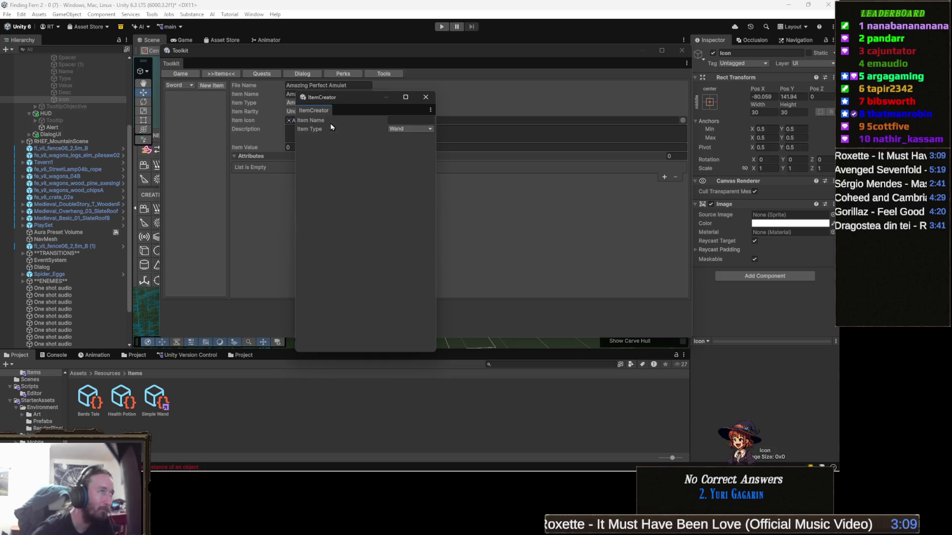
Create a new Sword-type item named EpicSword in the ItemCreator.
{"action": "left_click", "coordinate": [410, 121]}
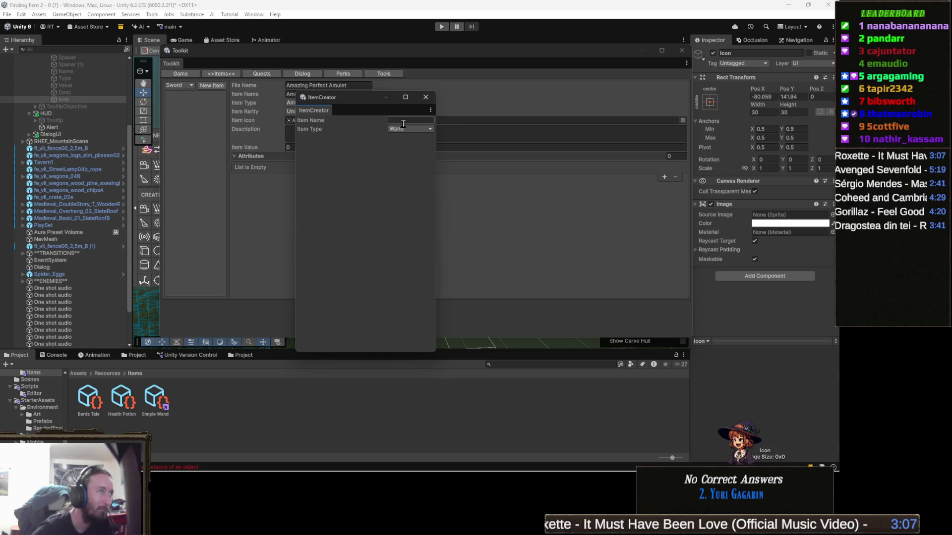
{"action": "type", "text": "Fe"}
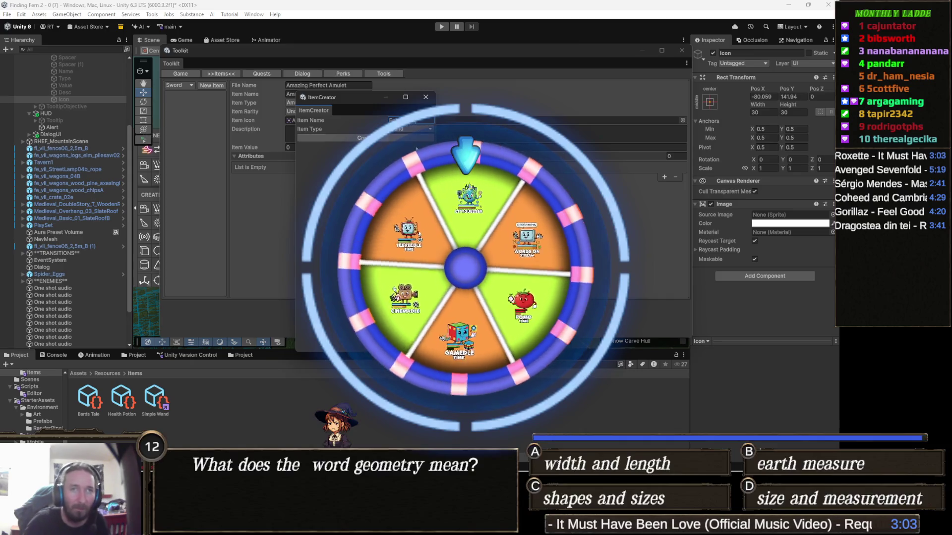
{"action": "left_click", "coordinate": [411, 129]}
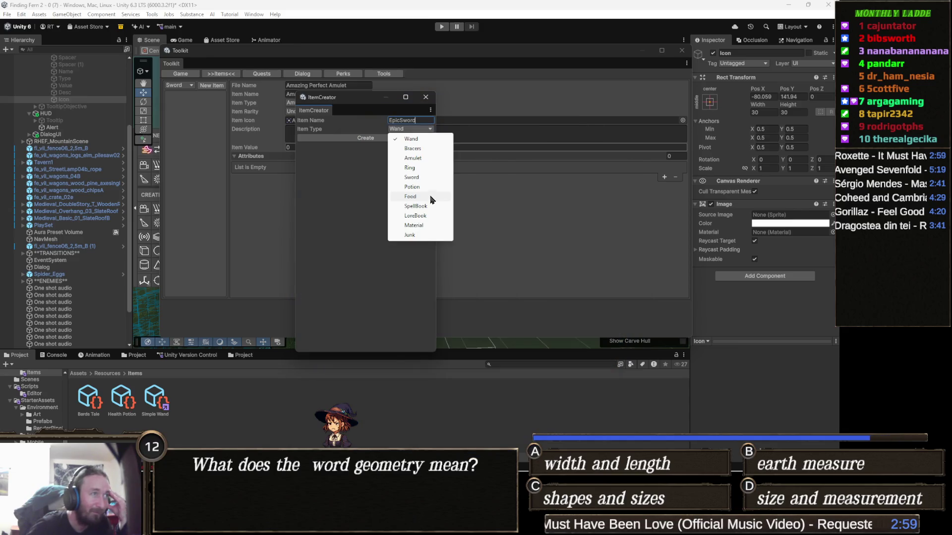
{"action": "left_click", "coordinate": [437, 165]}
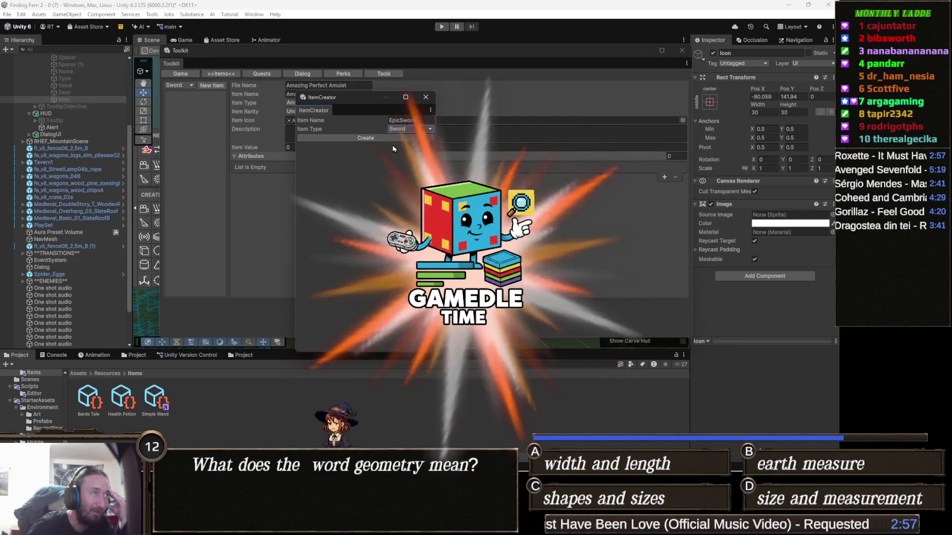
{"action": "left_click", "coordinate": [376, 139]}
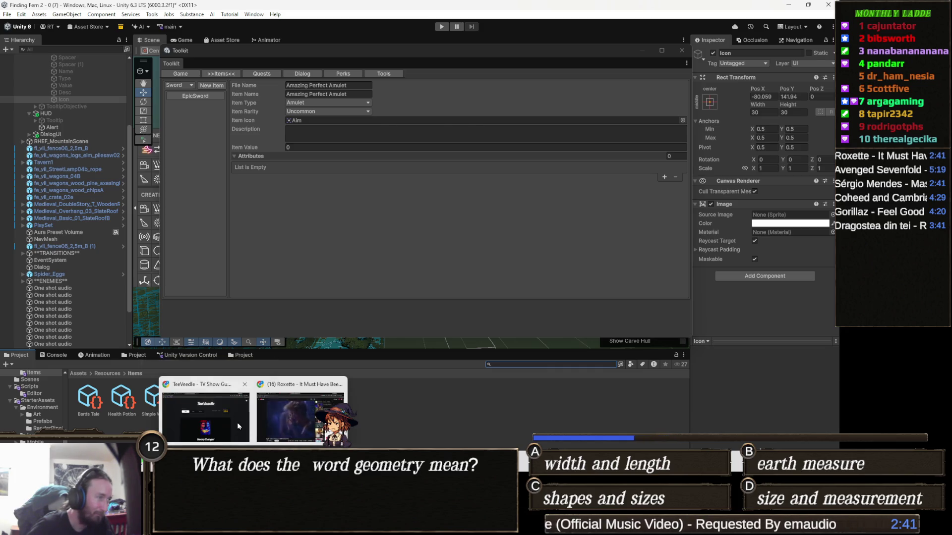
{"action": "left_click", "coordinate": [204, 427]}
Start a new Gamedle round and guess Dishonored.
{"action": "left_click", "coordinate": [55, 9]}
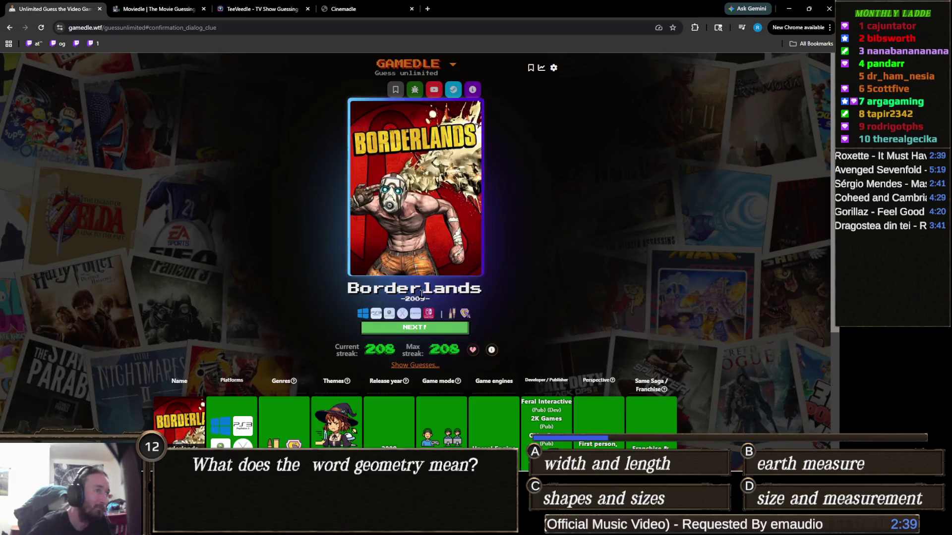
{"action": "left_click", "coordinate": [419, 332]}
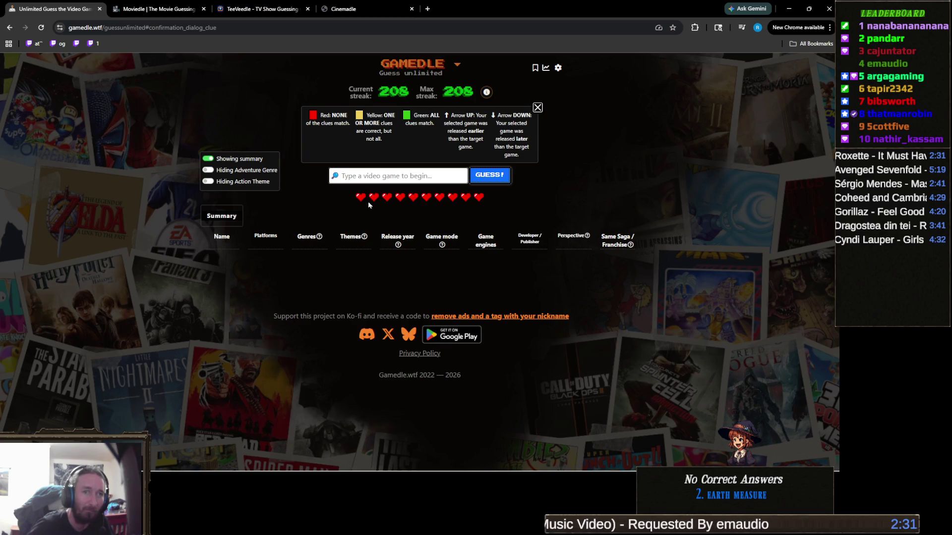
{"action": "left_click", "coordinate": [430, 175]}
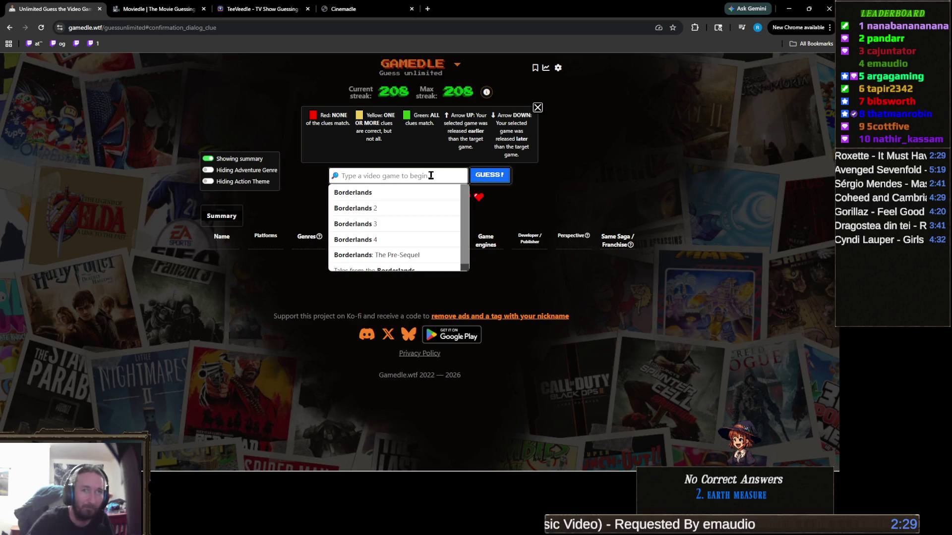
{"action": "type", "text": "dish"}
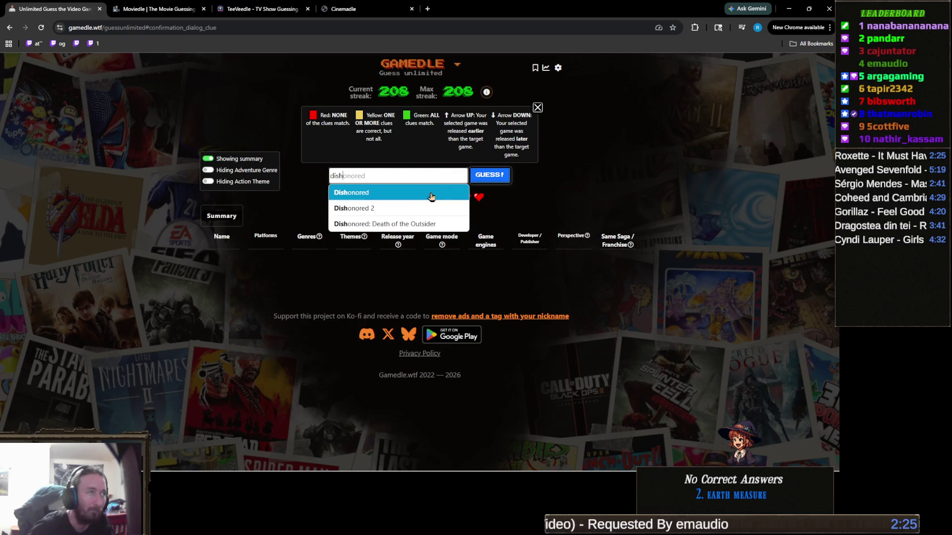
{"action": "left_click", "coordinate": [394, 196]}
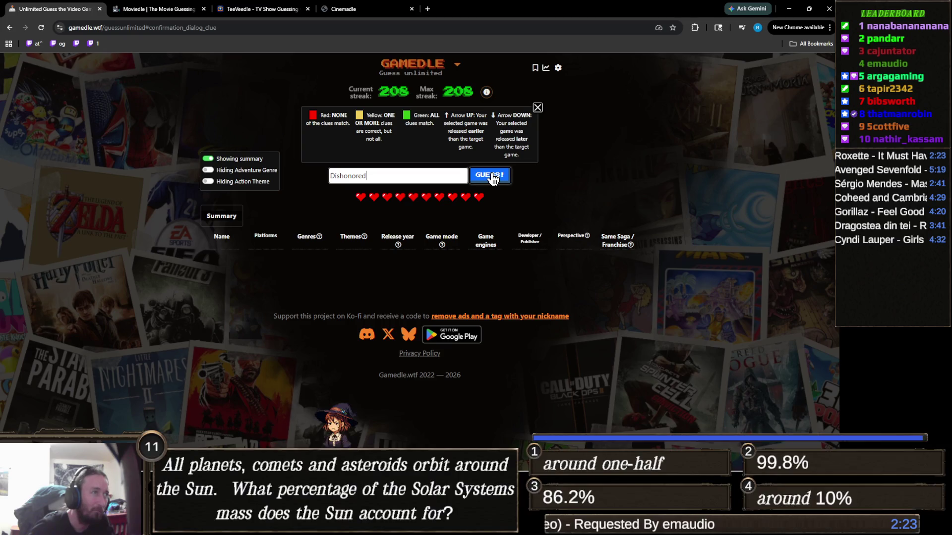
{"action": "left_click", "coordinate": [492, 176]}
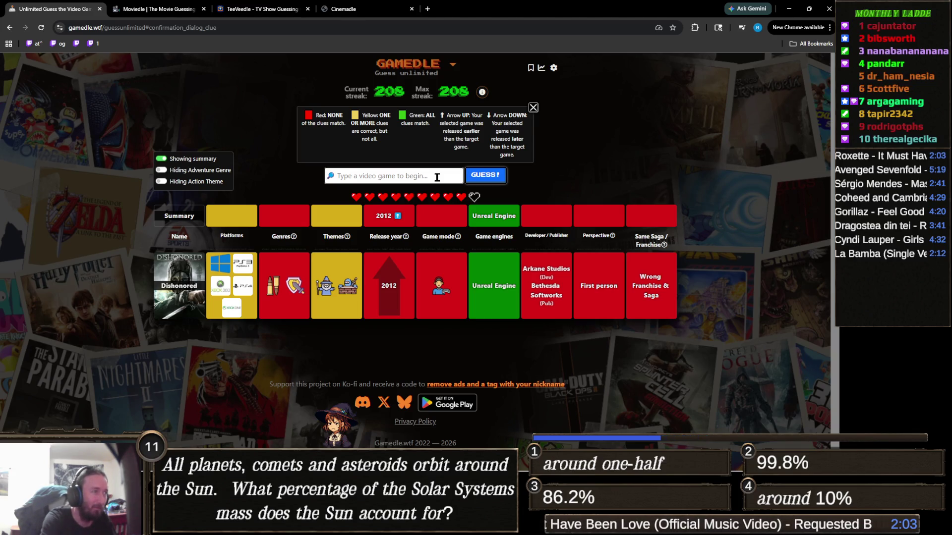
Guess It Takes Two, solving the puzzle for a 209 streak.
{"action": "type", "text": "it takes two"}
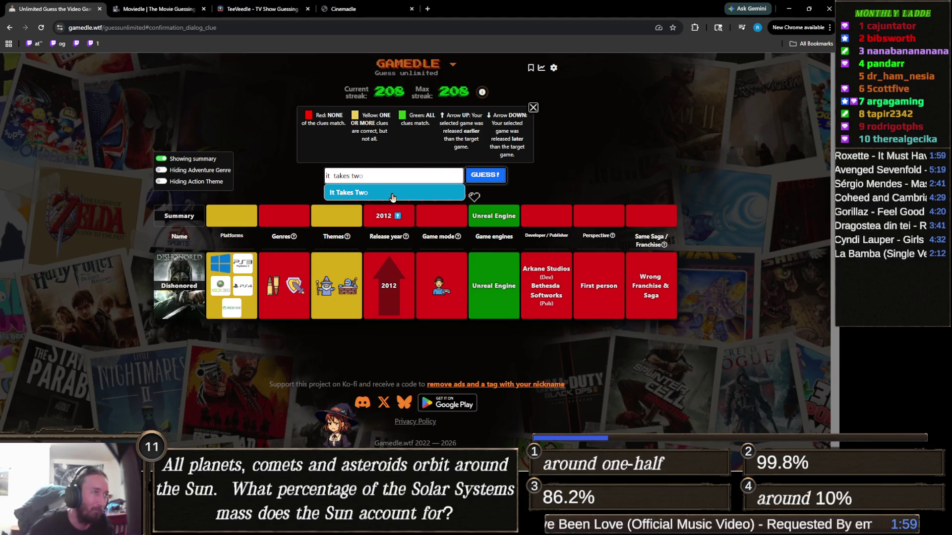
{"action": "left_click", "coordinate": [394, 192]}
{"action": "left_click", "coordinate": [485, 175]}
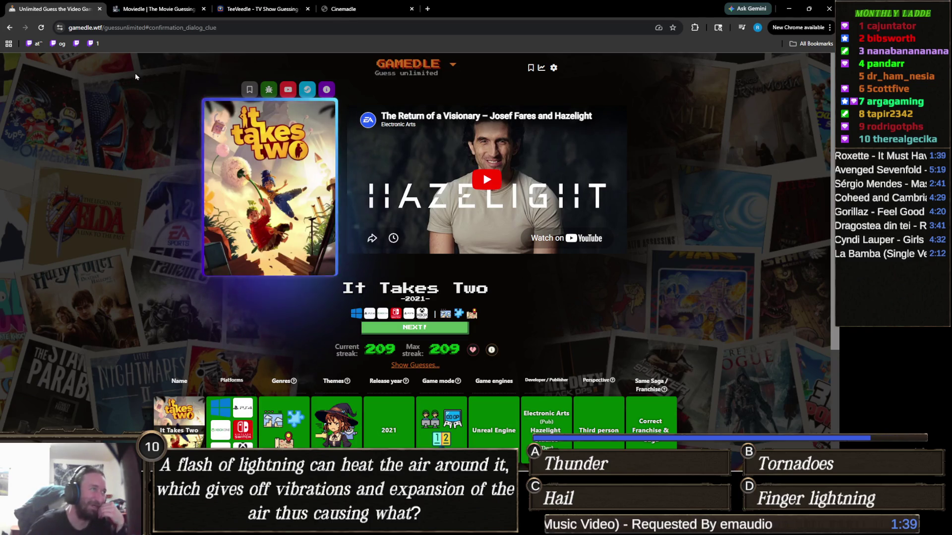
Switch to the TeeVeedle tab showing the Henry Danger victory.
{"action": "left_click", "coordinate": [242, 10]}
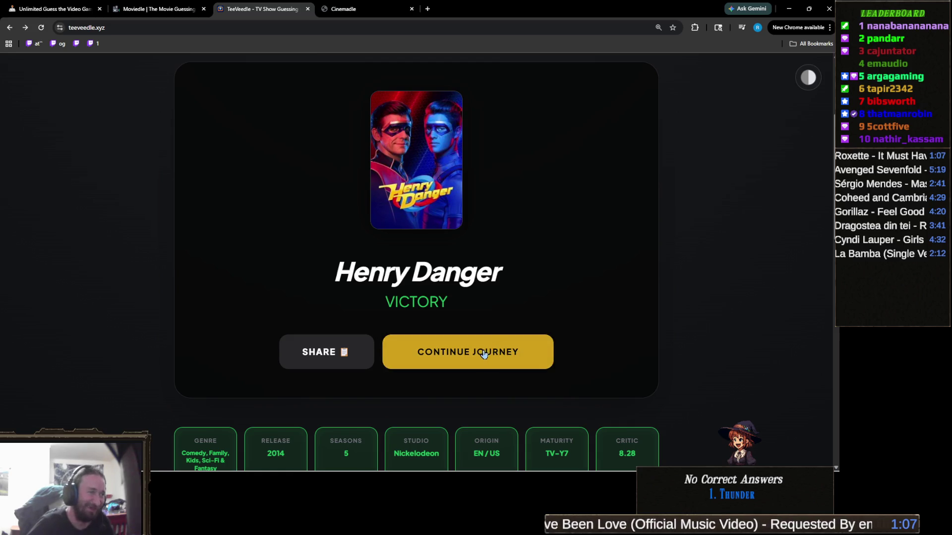
Start a new TeeVeedle round, solve it with The Orville, and continue to the next round.
{"action": "left_click", "coordinate": [483, 353]}
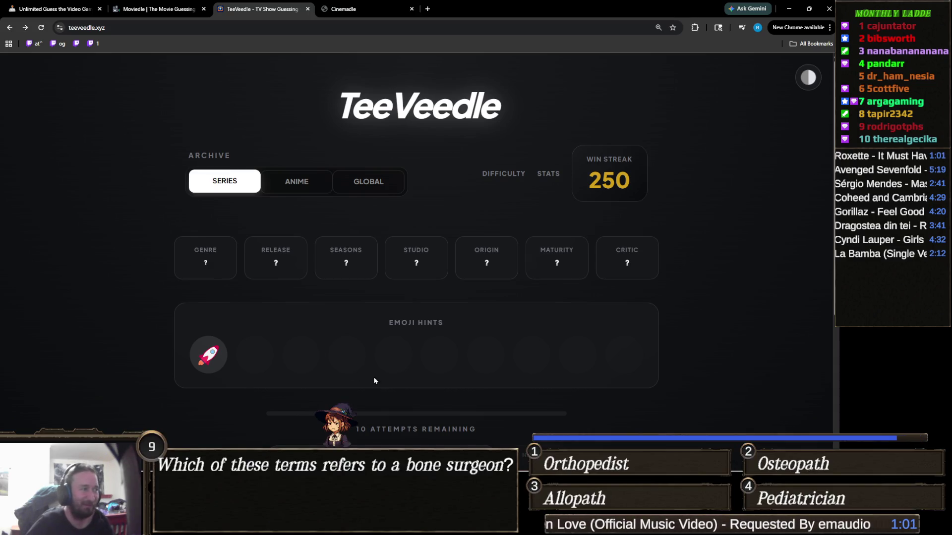
{"action": "scroll", "coordinate": [375, 381], "scroll_direction": "down", "scroll_amount": 1}
{"action": "left_click", "coordinate": [412, 408]}
{"action": "type", "text": "orv"}
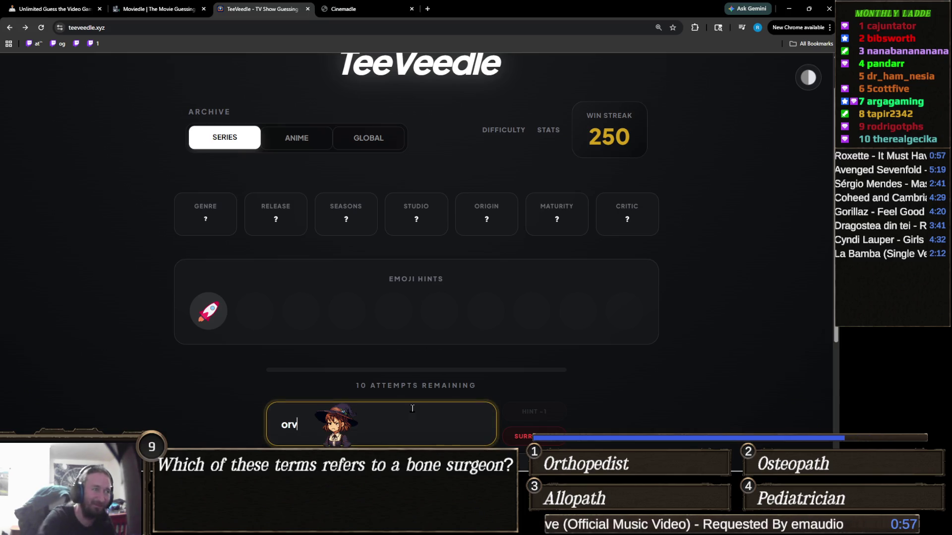
{"action": "left_click", "coordinate": [303, 386]}
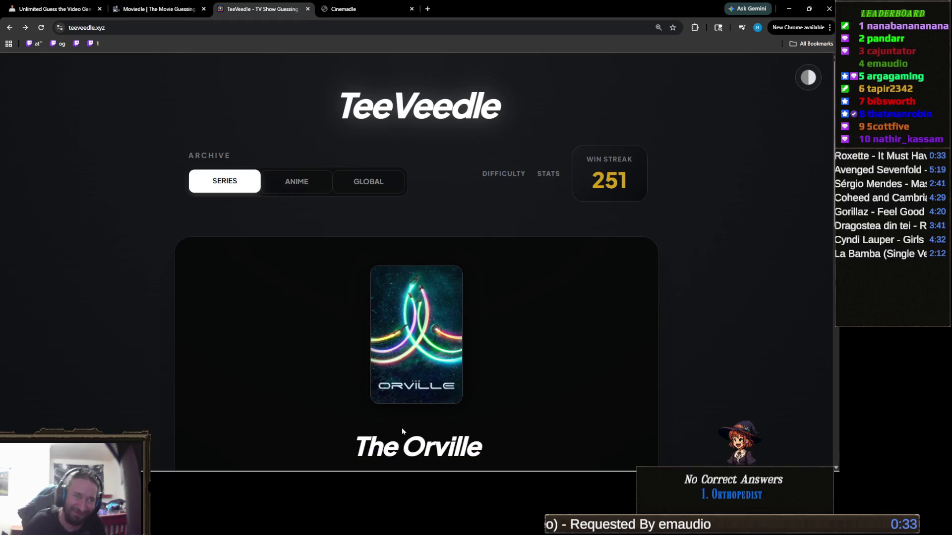
{"action": "scroll", "coordinate": [387, 351], "scroll_direction": "down", "scroll_amount": 2}
{"action": "left_click", "coordinate": [497, 355]}
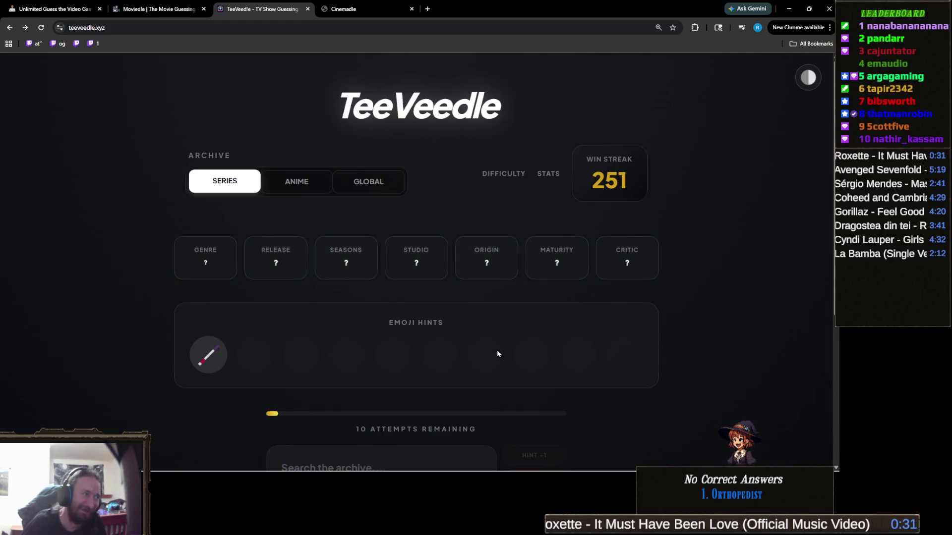
Search 'dare' and guess Marvel's Daredevil.
{"action": "mouse_move", "coordinate": [208, 310]}
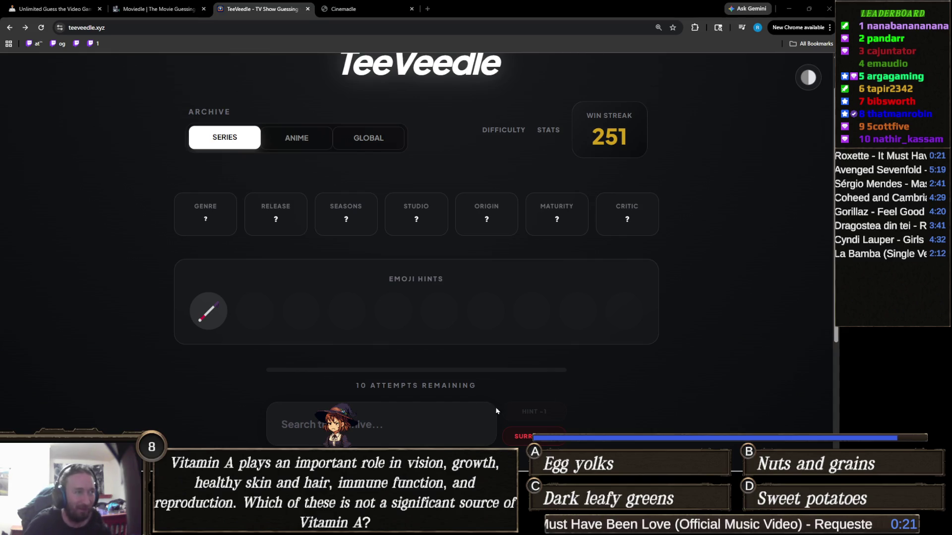
{"action": "left_click", "coordinate": [374, 428]}
{"action": "type", "text": "dare"}
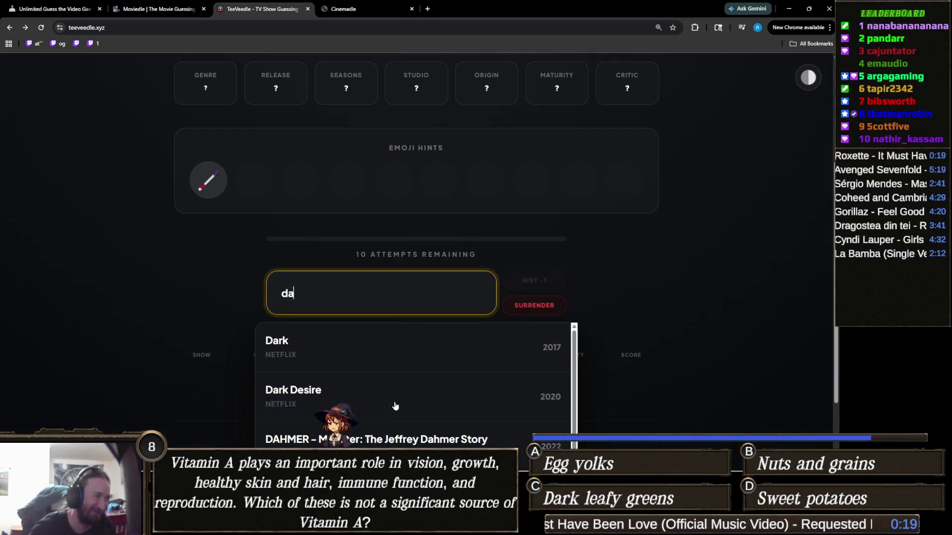
{"action": "left_click", "coordinate": [320, 403]}
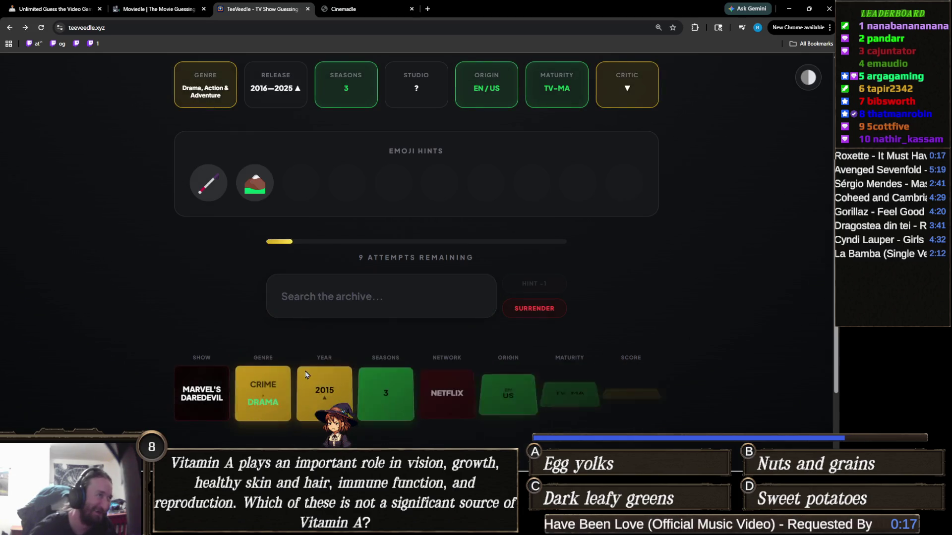
{"action": "left_click", "coordinate": [346, 298]}
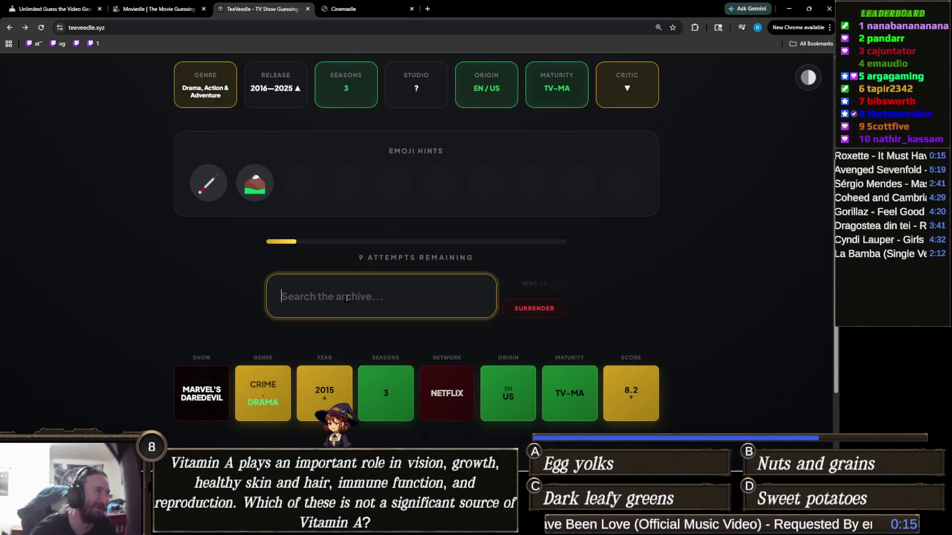
{"action": "scroll", "coordinate": [367, 317], "scroll_direction": "up", "scroll_amount": 1}
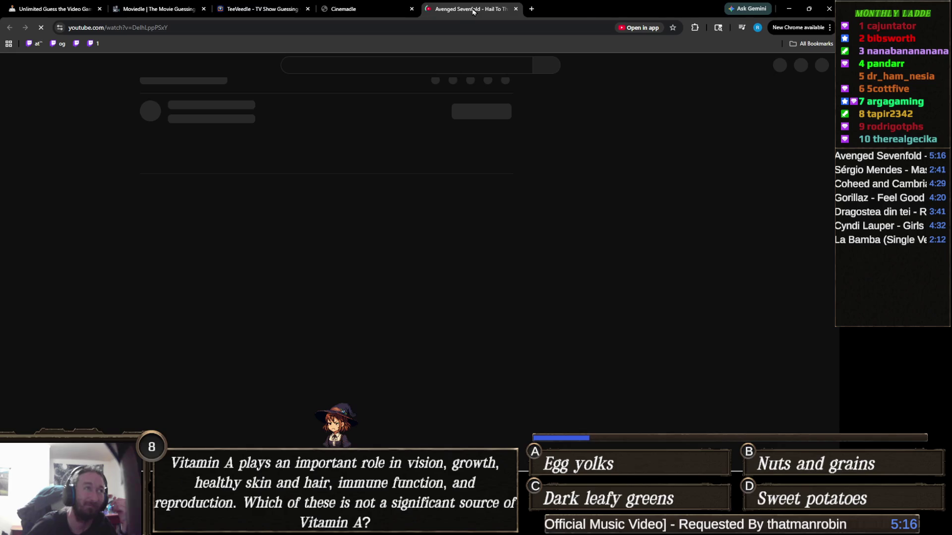
Close the YouTube video tab to return to TeeVeedle.
{"action": "middle_click", "coordinate": [464, 15]}
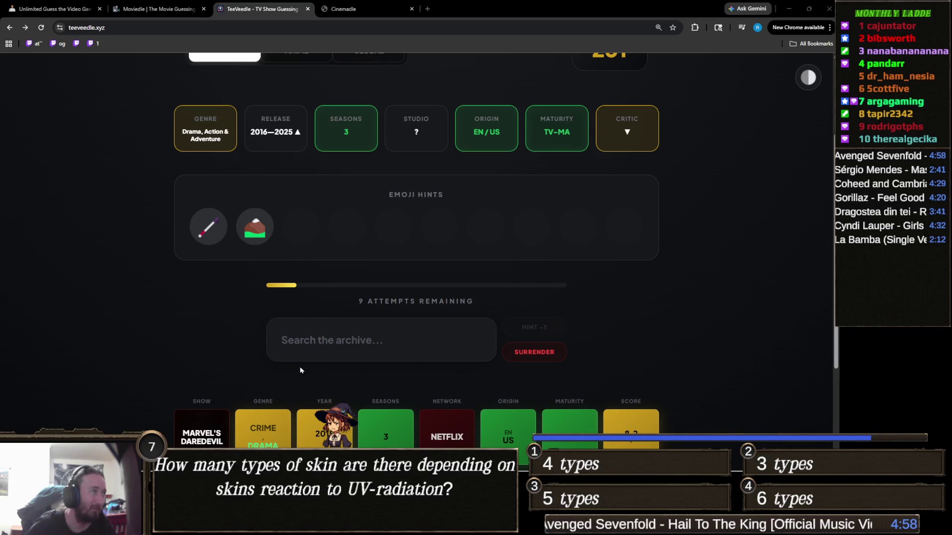
Search 'dare' and guess Daredevil: Born Again, leaving 8 attempts.
{"action": "left_click", "coordinate": [385, 355]}
{"action": "type", "text": "dare"}
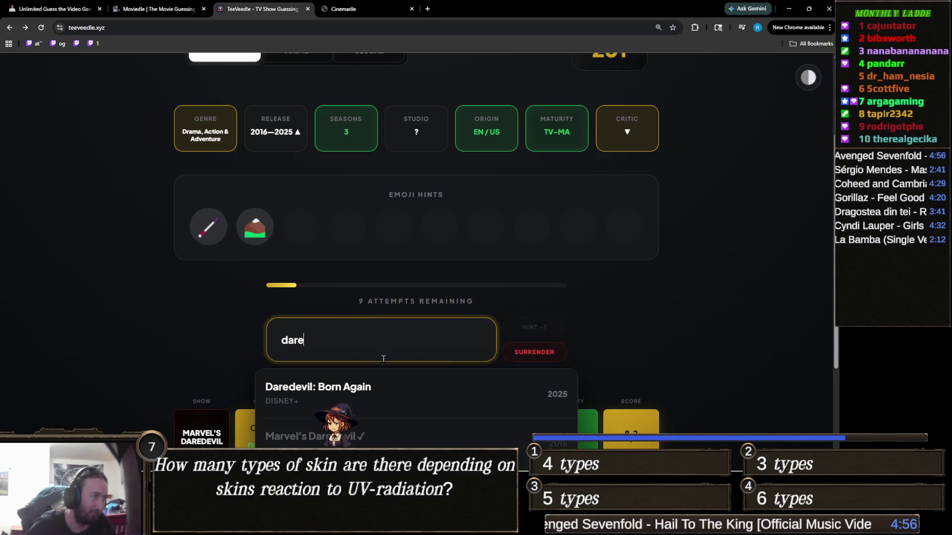
{"action": "left_click", "coordinate": [379, 389]}
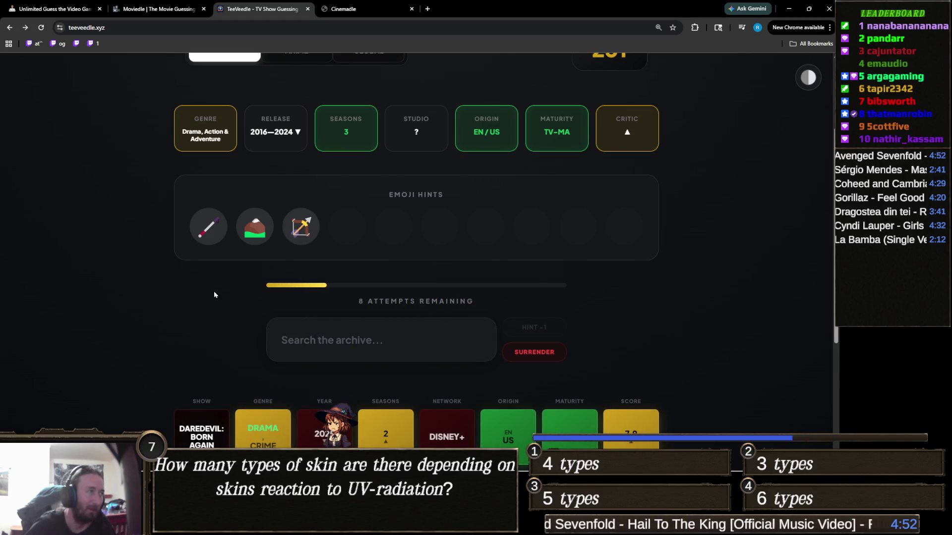
{"action": "mouse_move", "coordinate": [262, 226]}
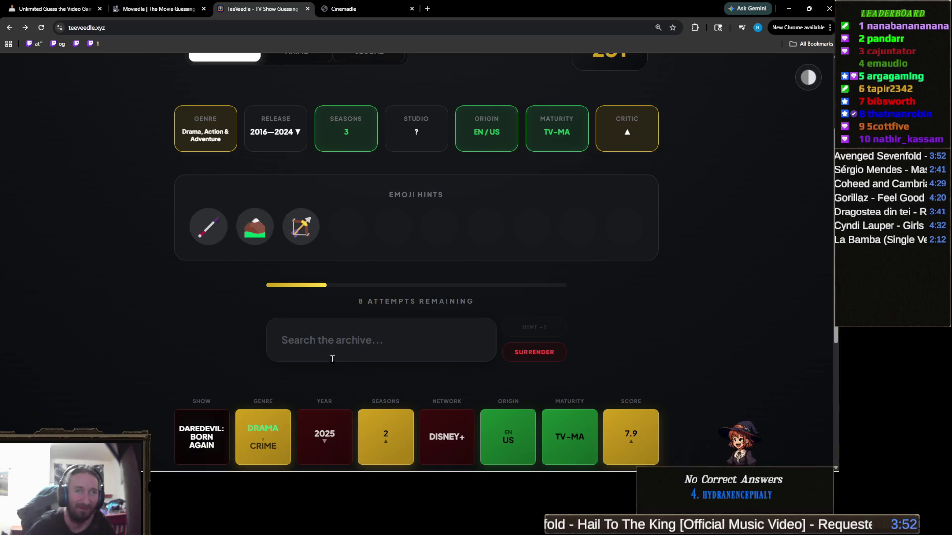
{"action": "left_click", "coordinate": [342, 347]}
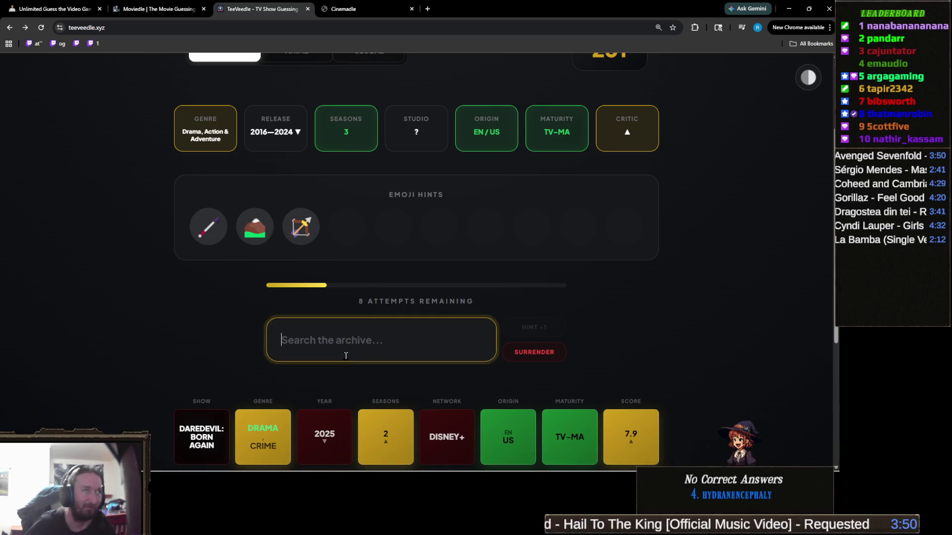
{"action": "scroll", "coordinate": [345, 371], "scroll_direction": "up", "scroll_amount": 1}
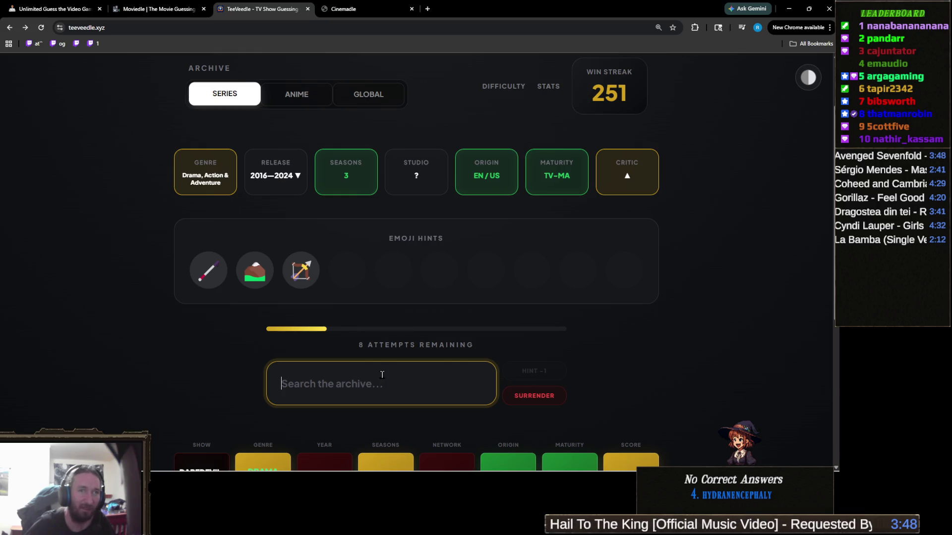
{"action": "scroll", "coordinate": [381, 379], "scroll_direction": "up", "scroll_amount": 2}
{"action": "scroll", "coordinate": [386, 382], "scroll_direction": "down", "scroll_amount": 3}
{"action": "scroll", "coordinate": [385, 374], "scroll_direction": "up", "scroll_amount": 3}
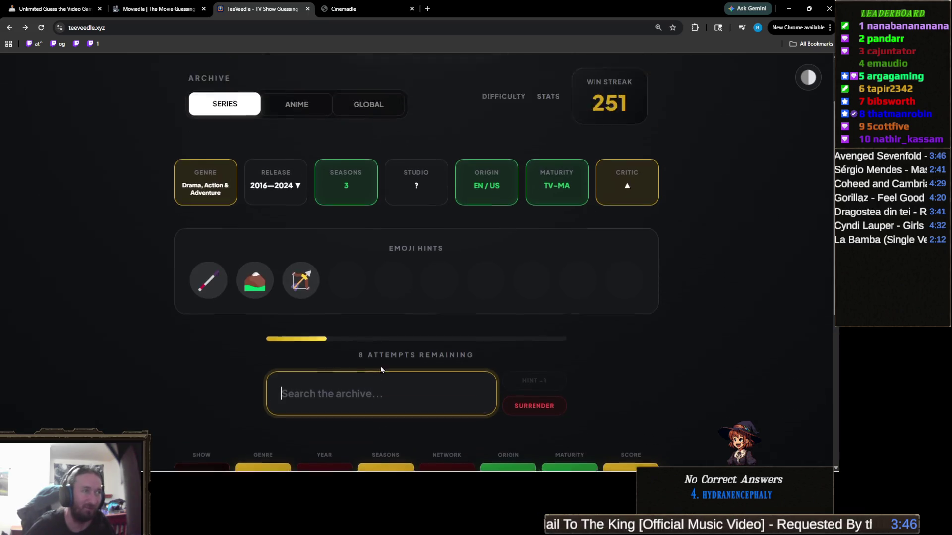
{"action": "scroll", "coordinate": [385, 372], "scroll_direction": "down", "scroll_amount": 3}
{"action": "scroll", "coordinate": [385, 372], "scroll_direction": "up", "scroll_amount": 3}
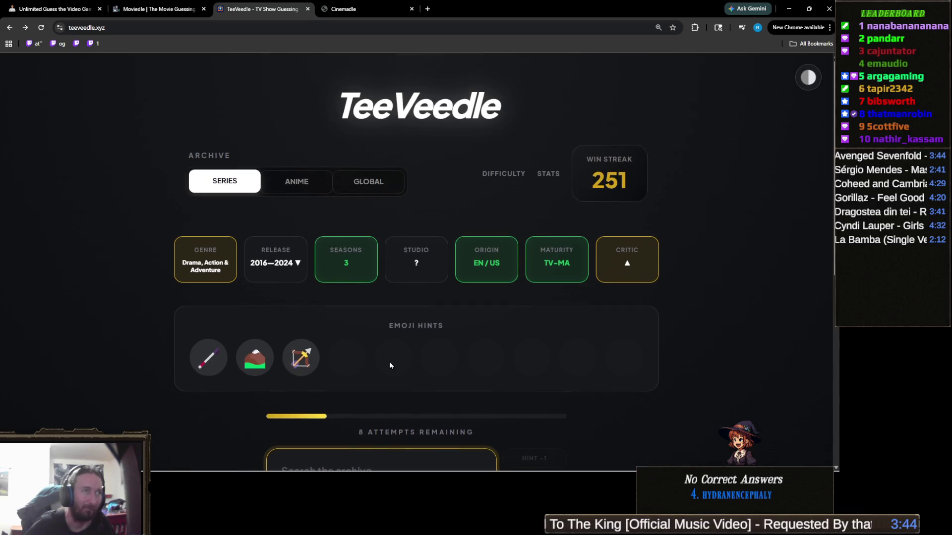
{"action": "scroll", "coordinate": [390, 365], "scroll_direction": "down", "scroll_amount": 4}
{"action": "scroll", "coordinate": [383, 340], "scroll_direction": "up", "scroll_amount": 4}
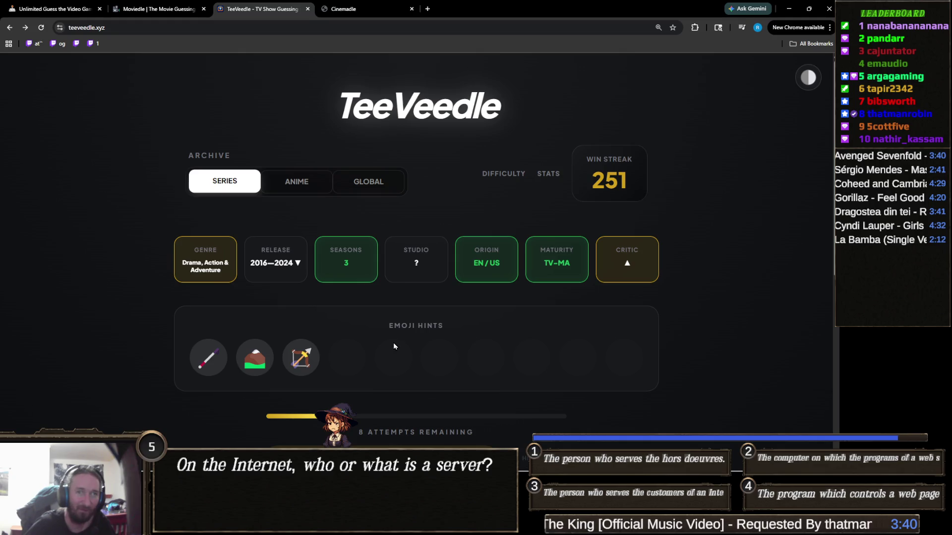
{"action": "scroll", "coordinate": [412, 343], "scroll_direction": "down", "scroll_amount": 2}
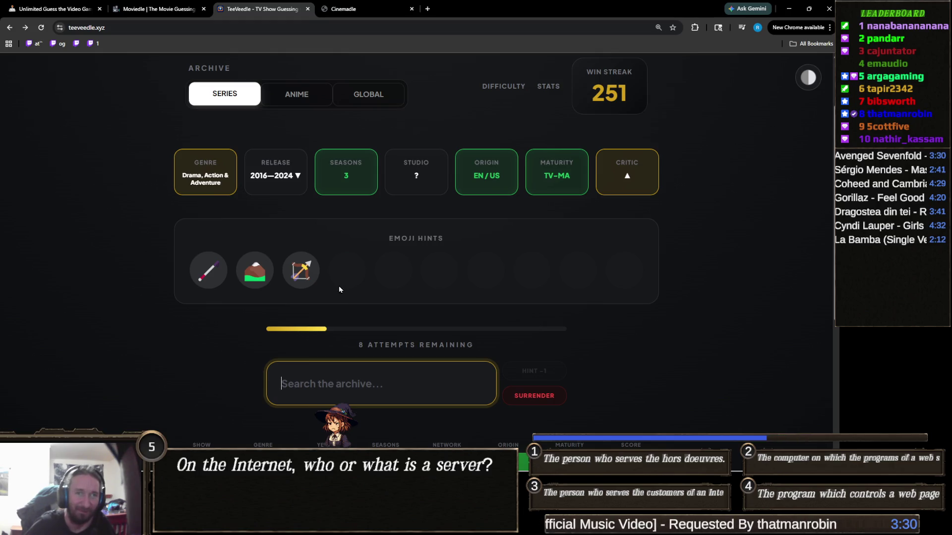
{"action": "scroll", "coordinate": [341, 284], "scroll_direction": "up", "scroll_amount": 2}
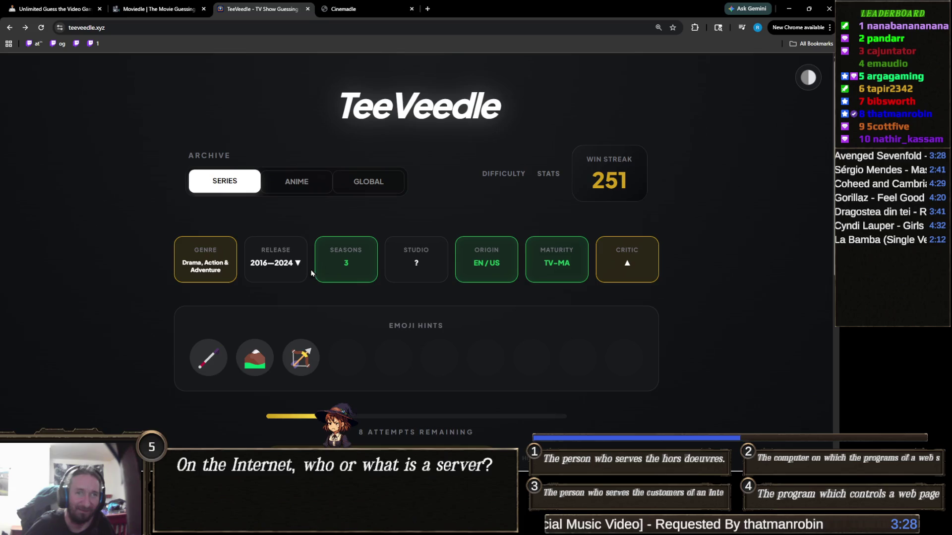